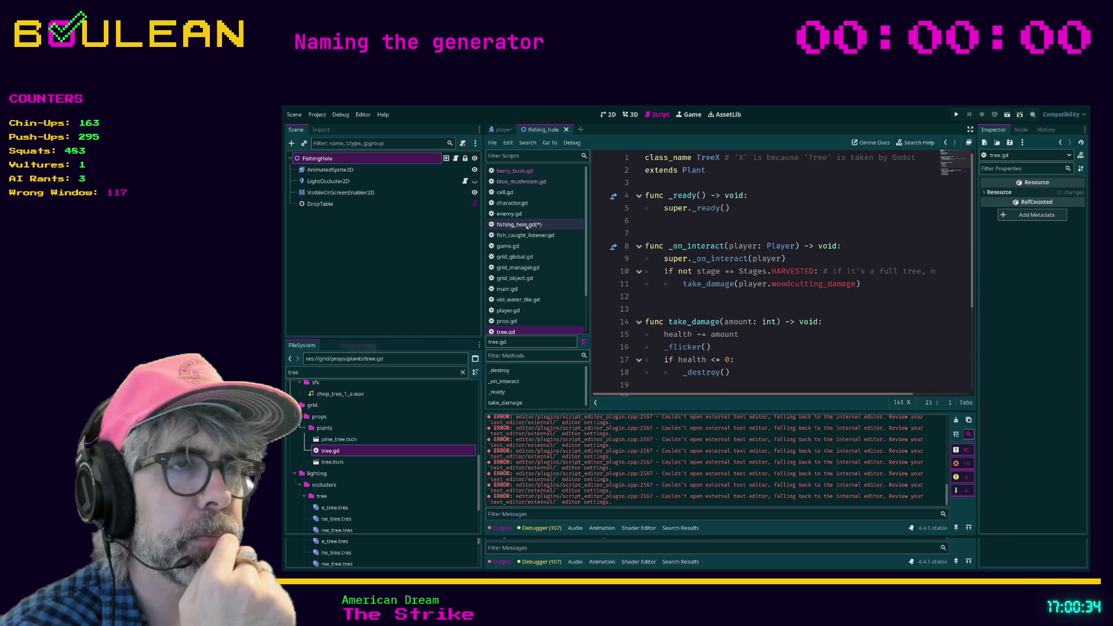
- In fishing_hole.gd, change line 5's super call from _on_interact() to interact()
click(527, 225)
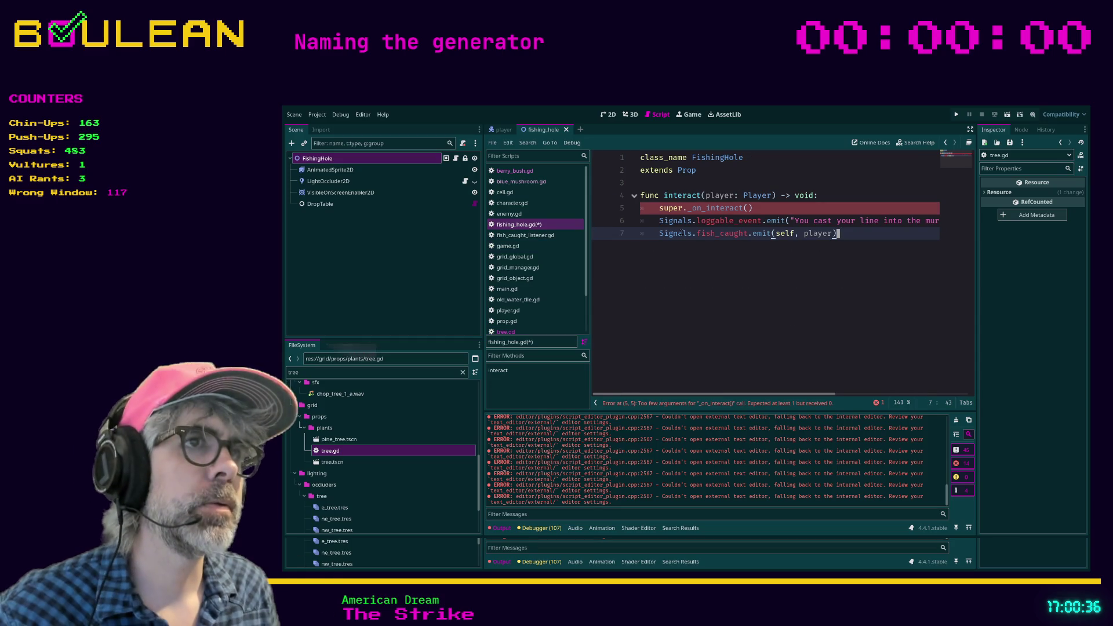
drag(687, 208, 765, 209)
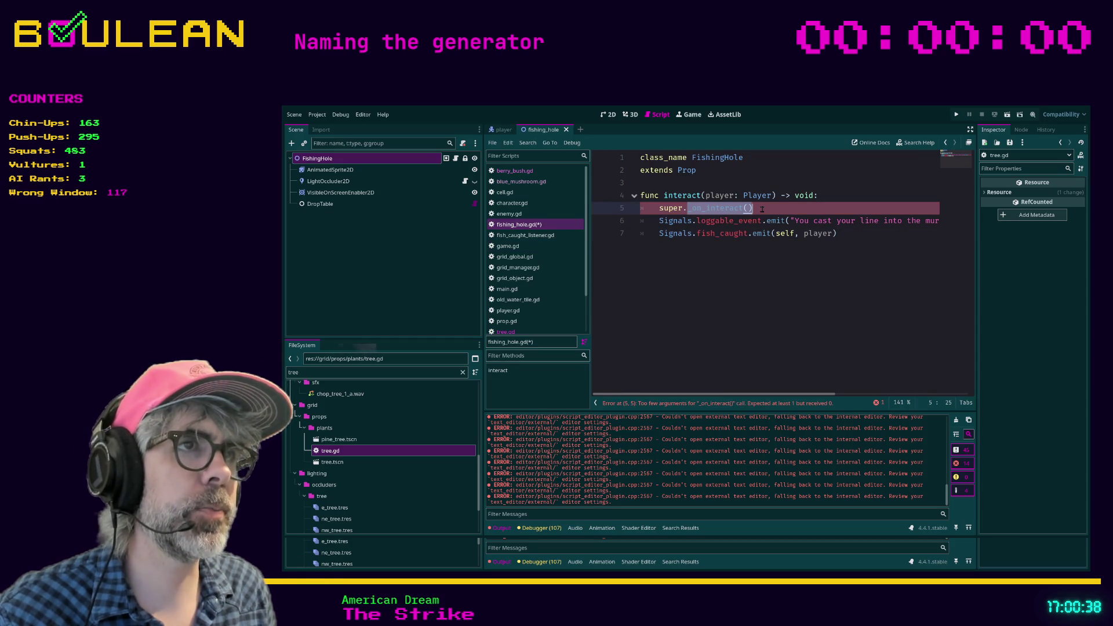
text(inter)
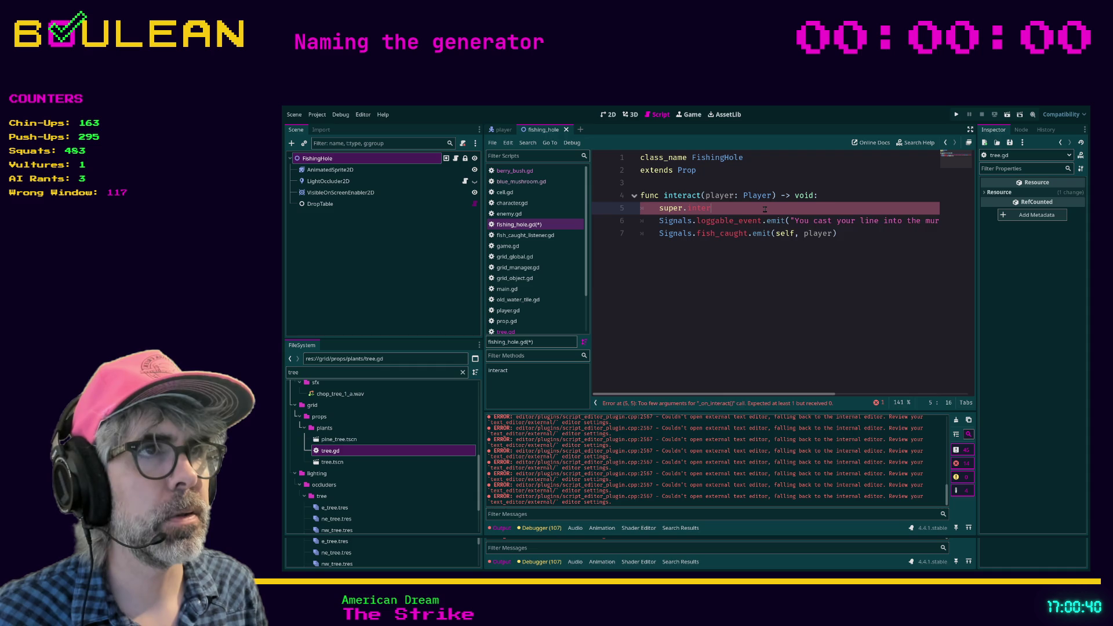
text(act())
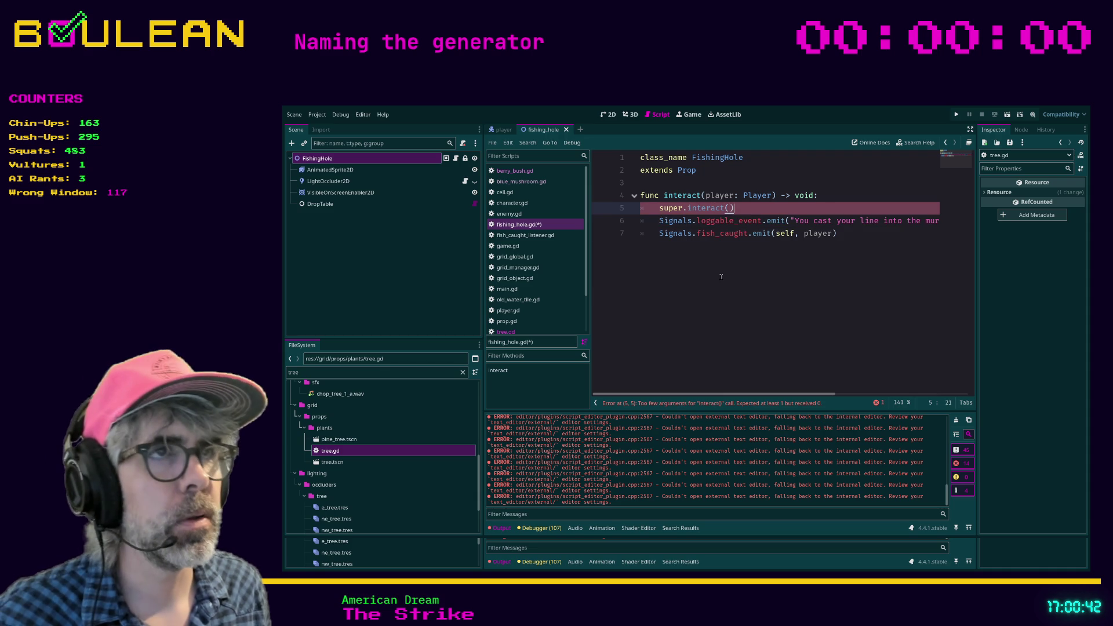
click(721, 276)
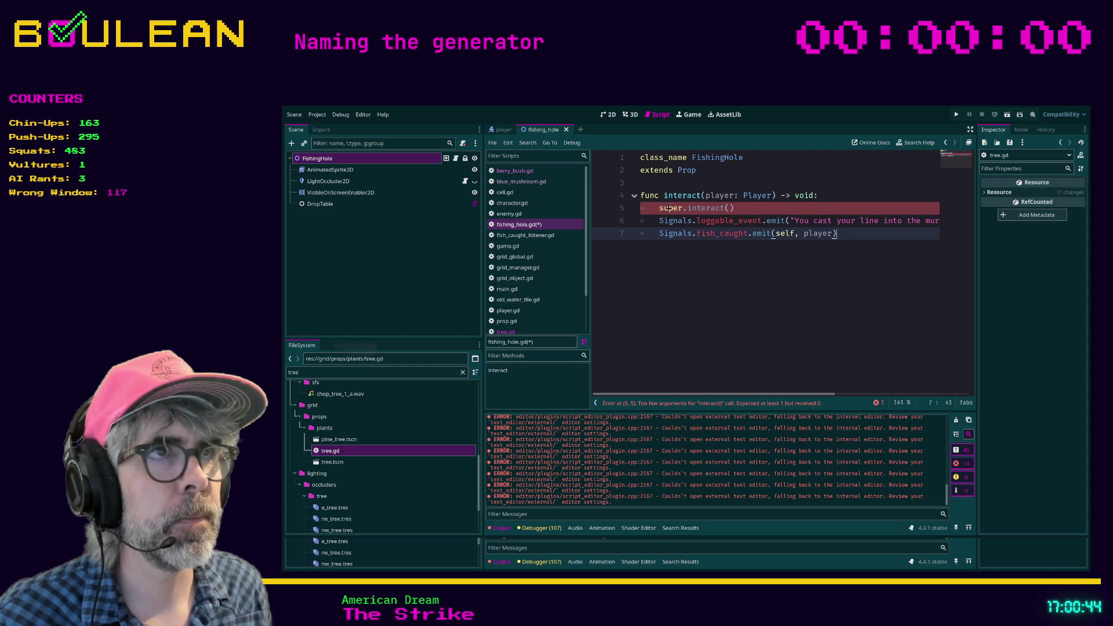
- Inspect the Prop and GridObject class definitions, then return to fishing_hole.gd
ctrl+click(682, 178)
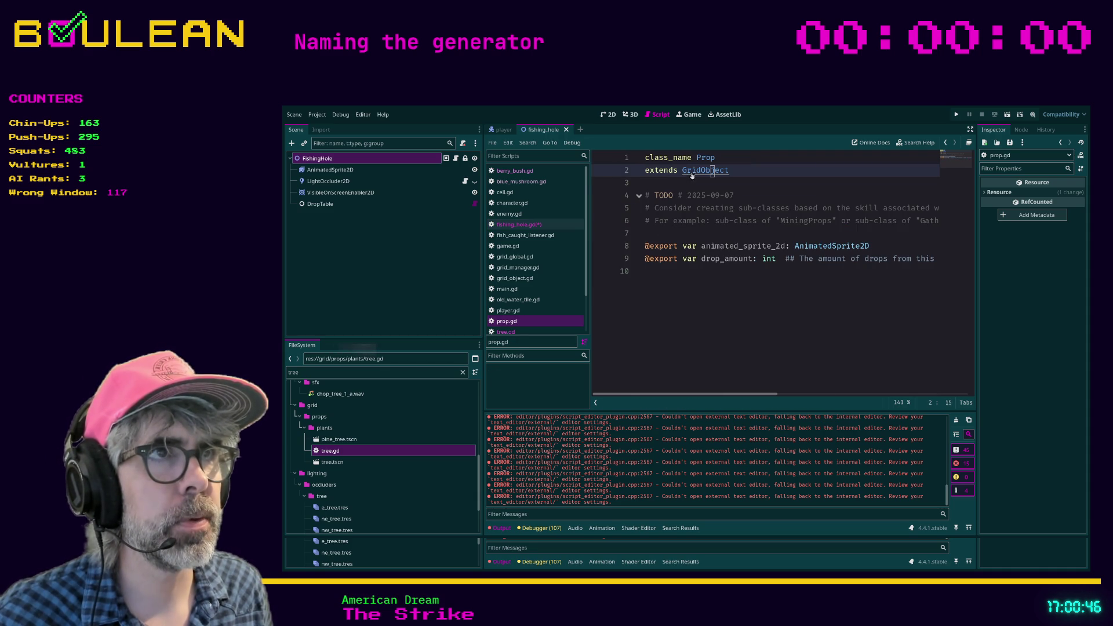
ctrl+click(691, 175)
scroll(713, 232, down, 10)
scroll(723, 258, up, 4)
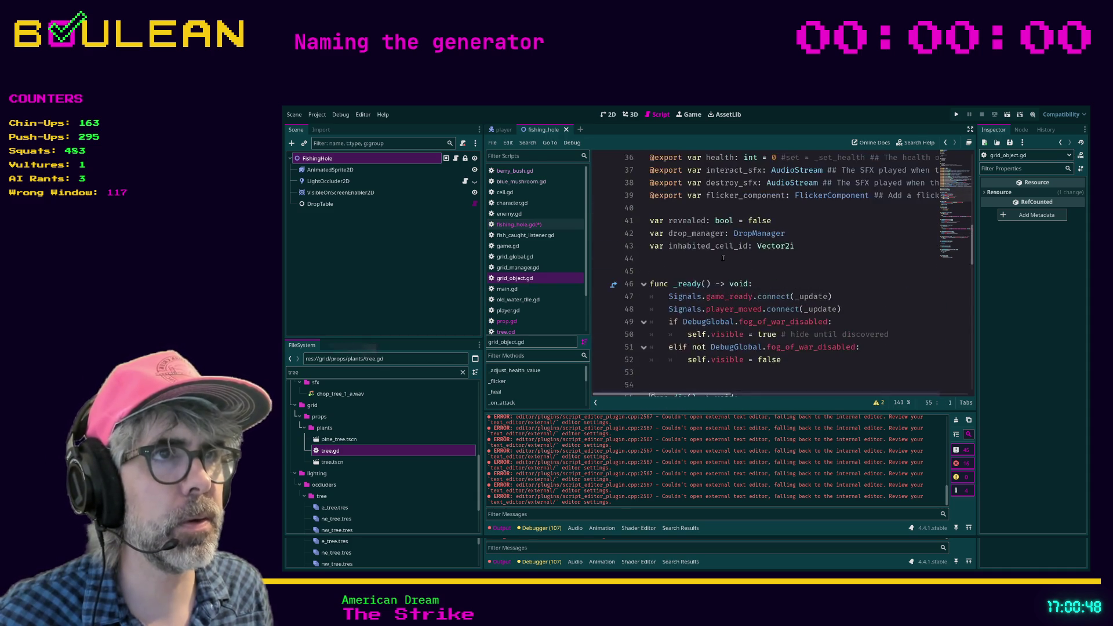
scroll(723, 258, down, 10)
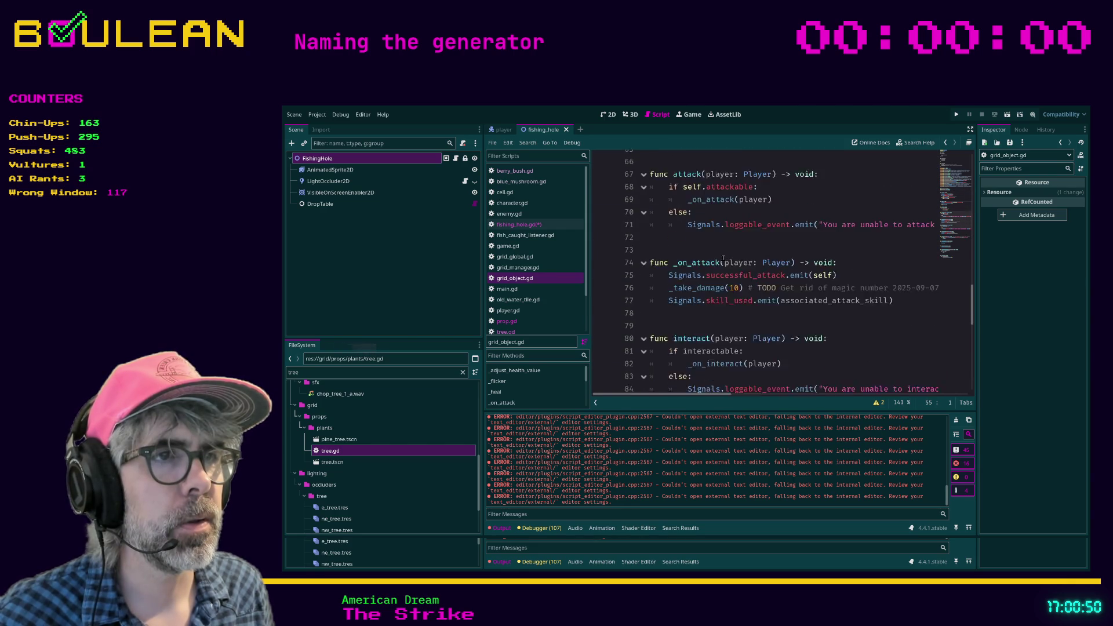
scroll(723, 258, down, 3)
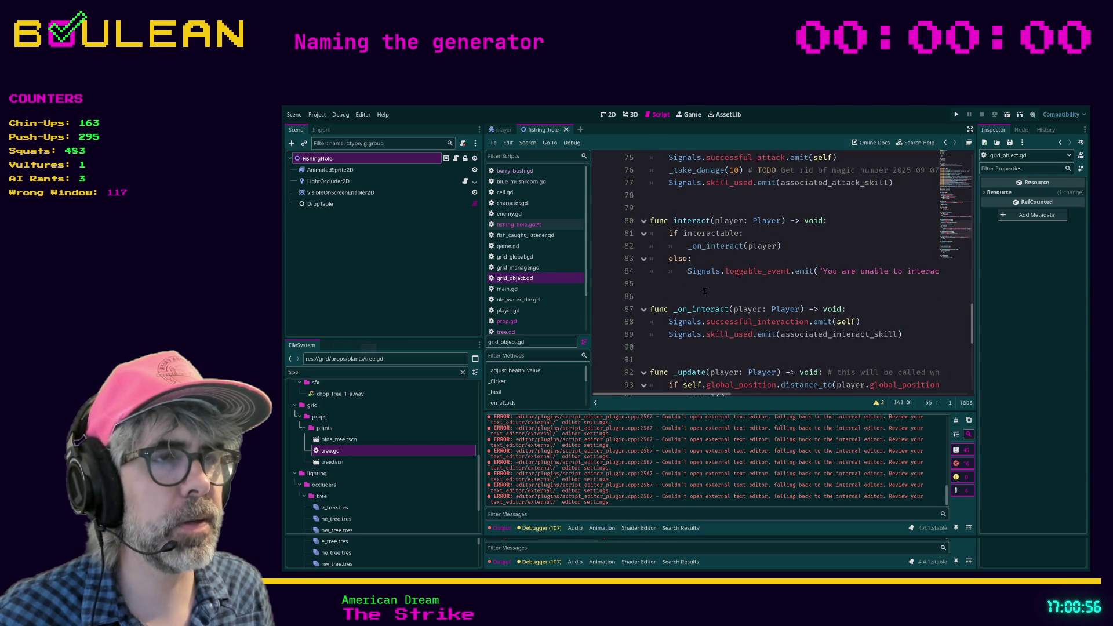
click(519, 224)
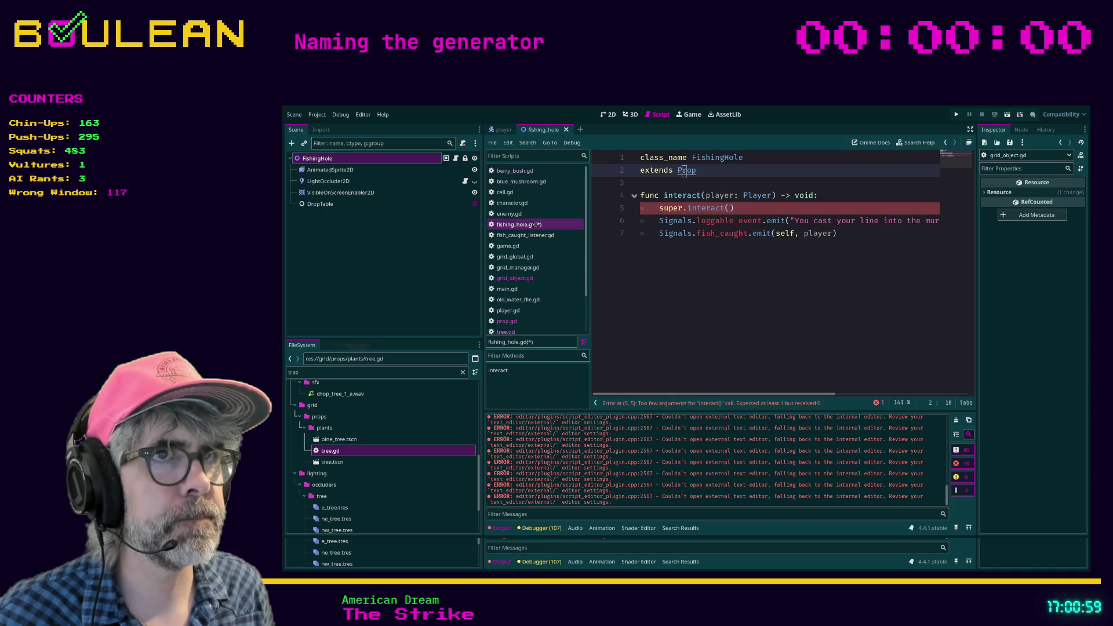
- Rename line 4's function to _on_interact and restore super._on_interact() on line 5
click(664, 196)
text(_on_)
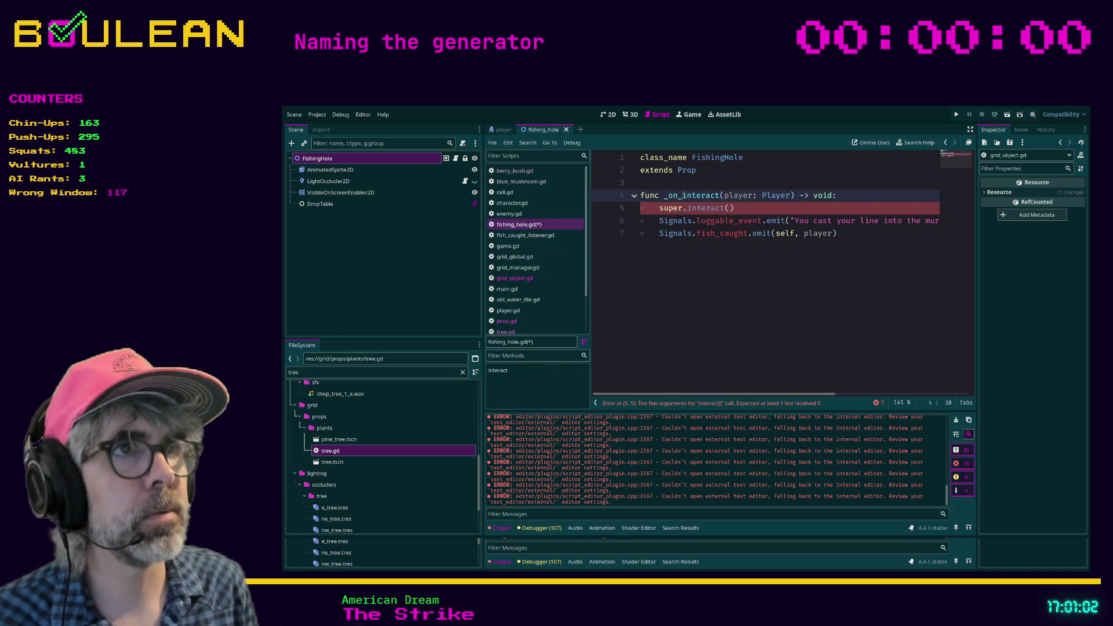
click(665, 208)
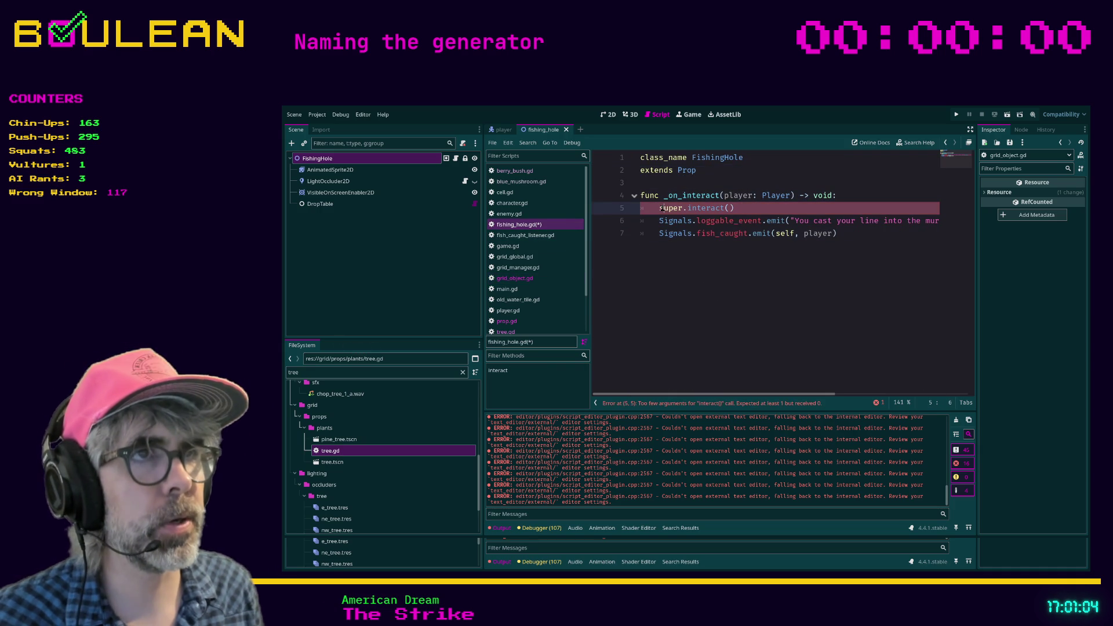
drag(688, 208, 747, 208)
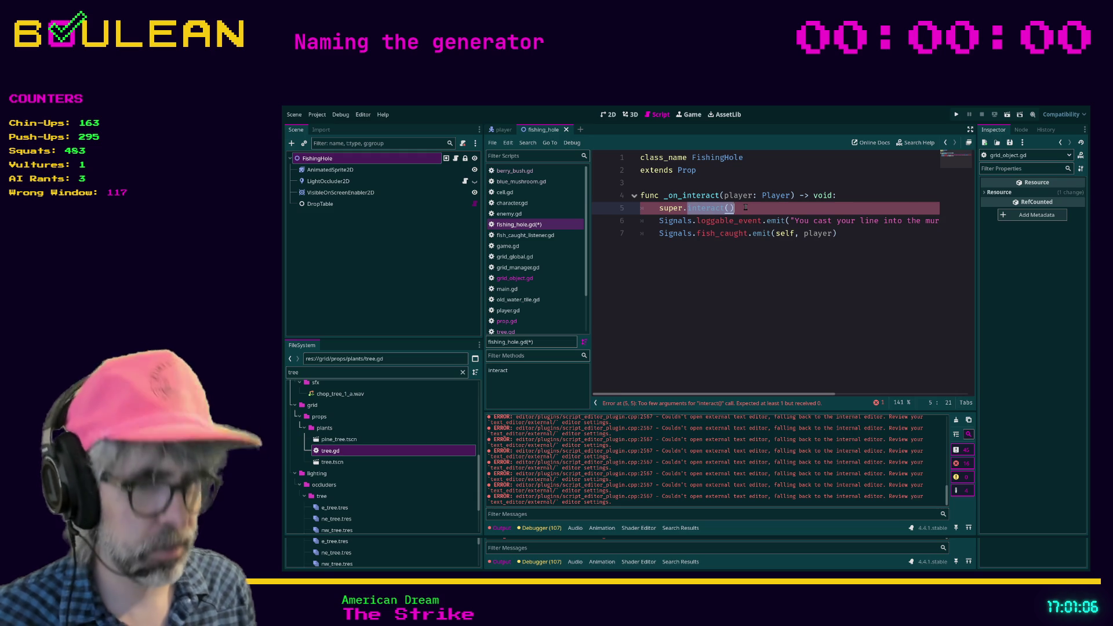
text(_on_)
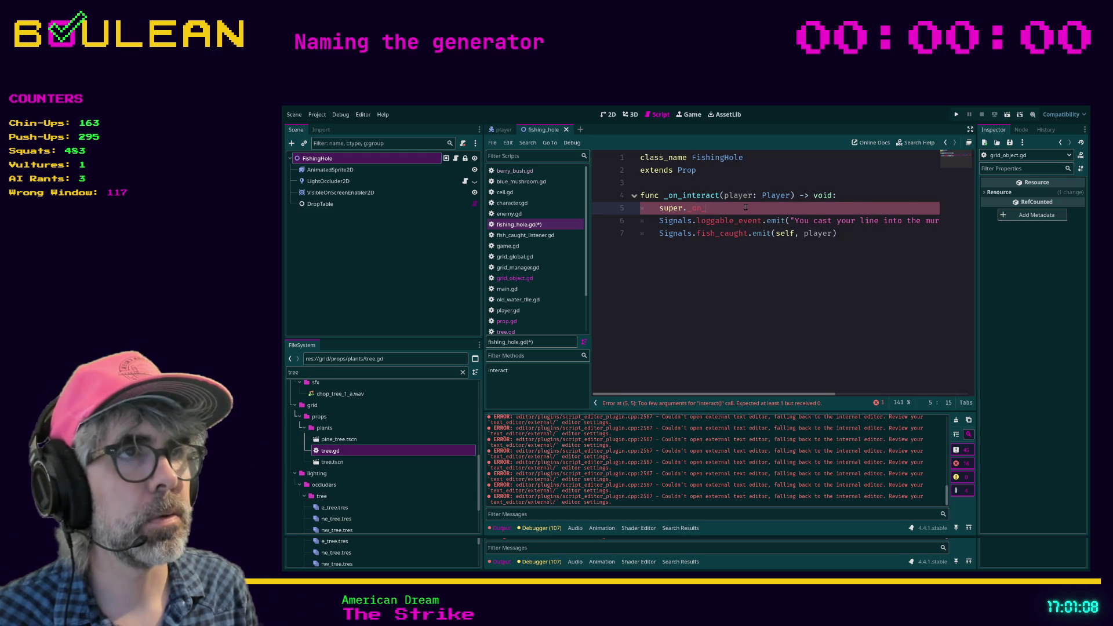
text(in)
key(BackSpace)
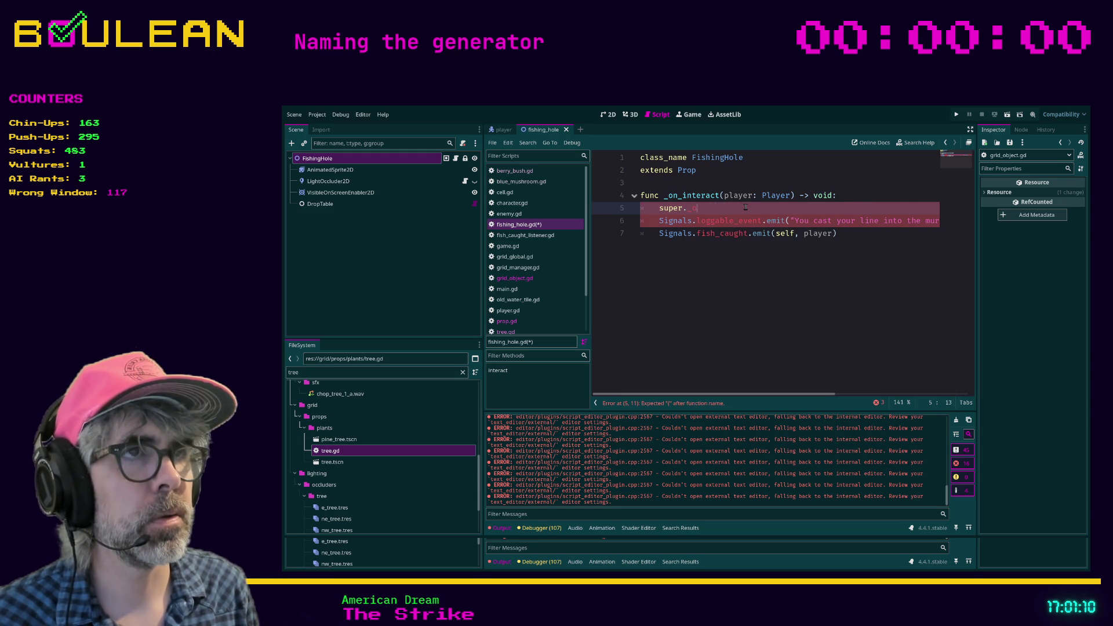
key(BackSpace)
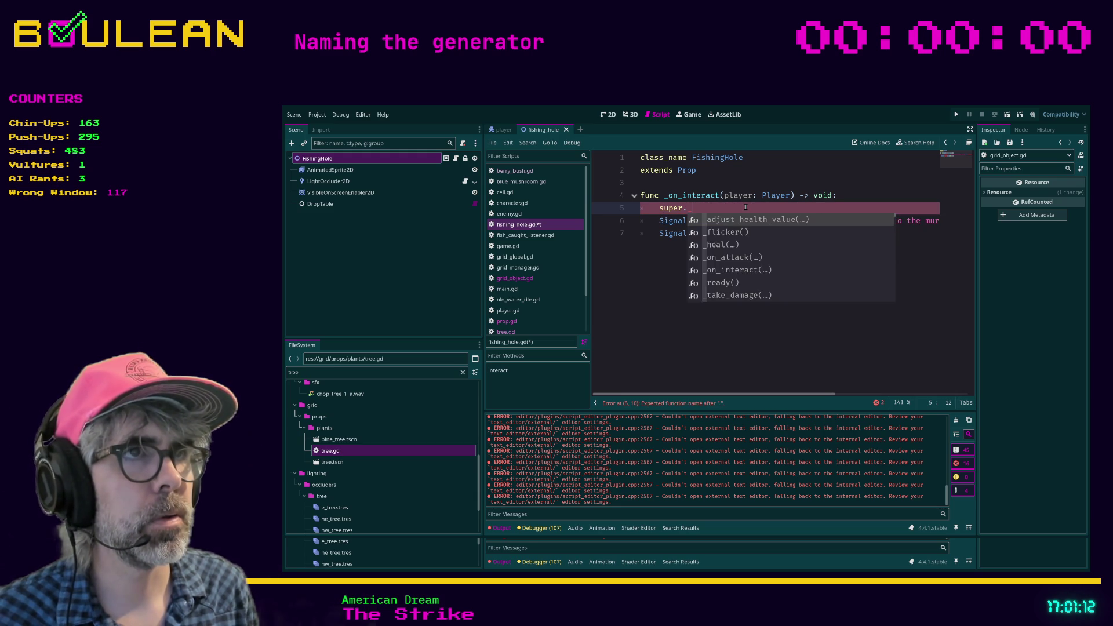
text(_on_interac)
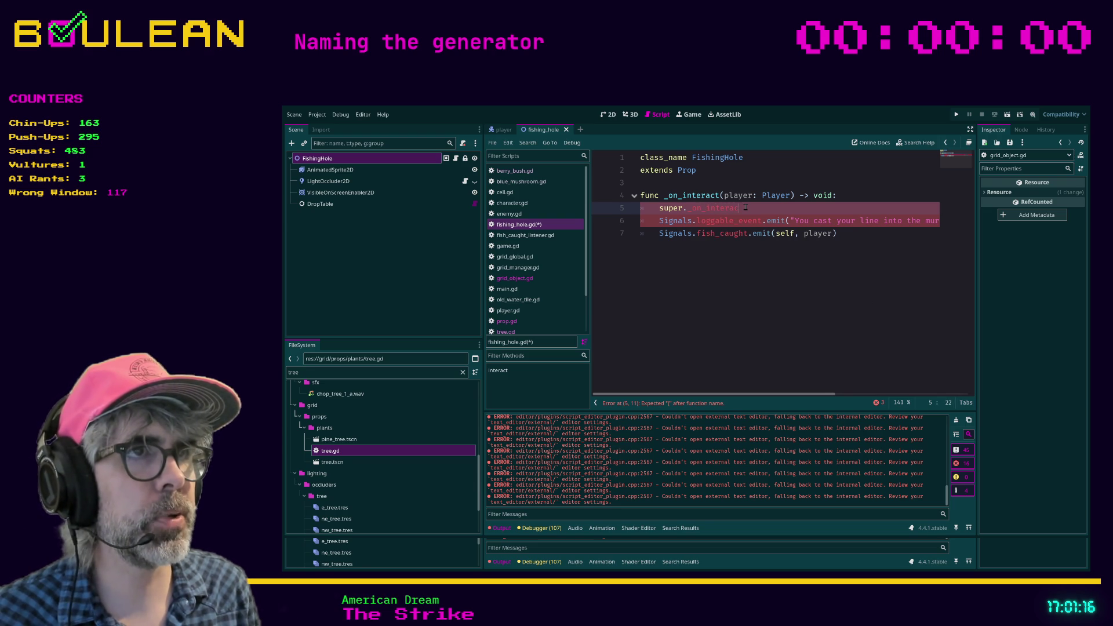
text(t())
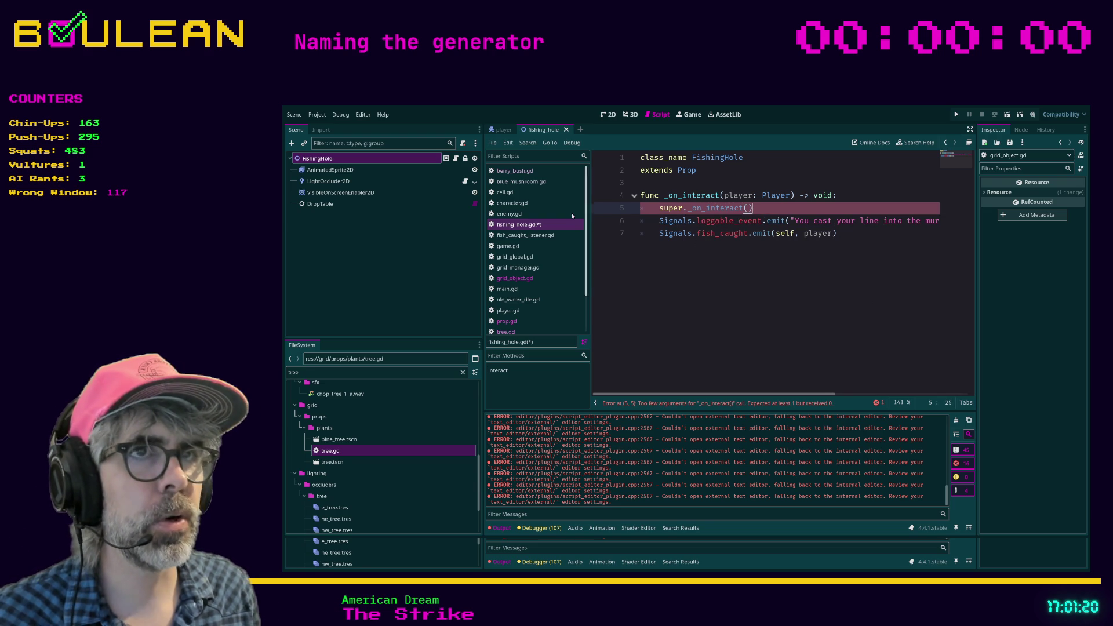
- Check the parent's _on_interact signature in grid_object.gd, then go back inside the call's parentheses
click(527, 278)
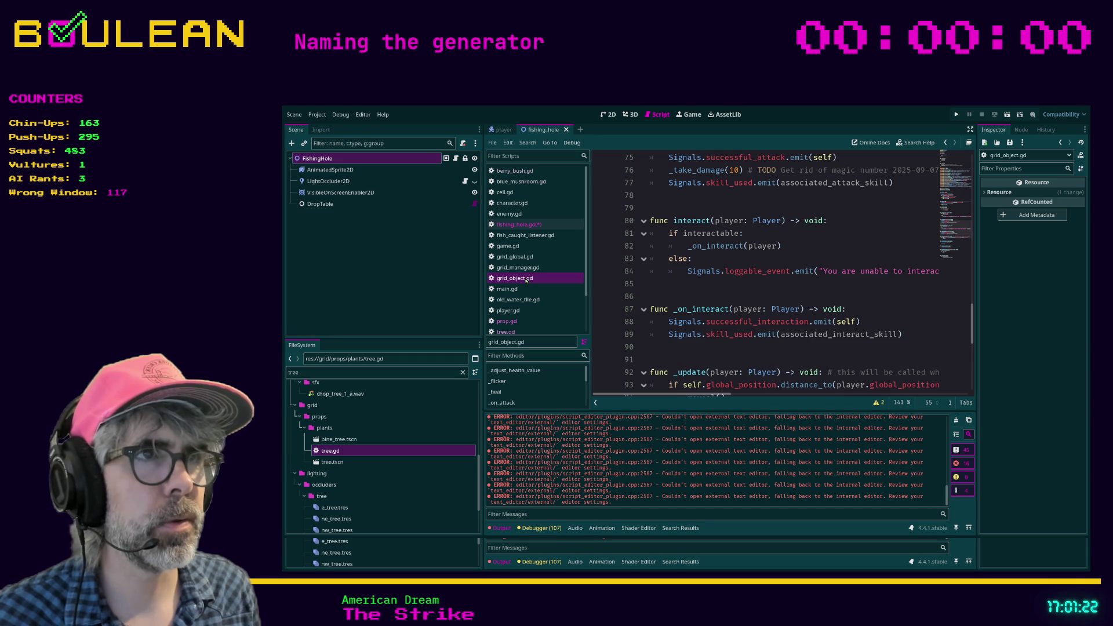
click(530, 226)
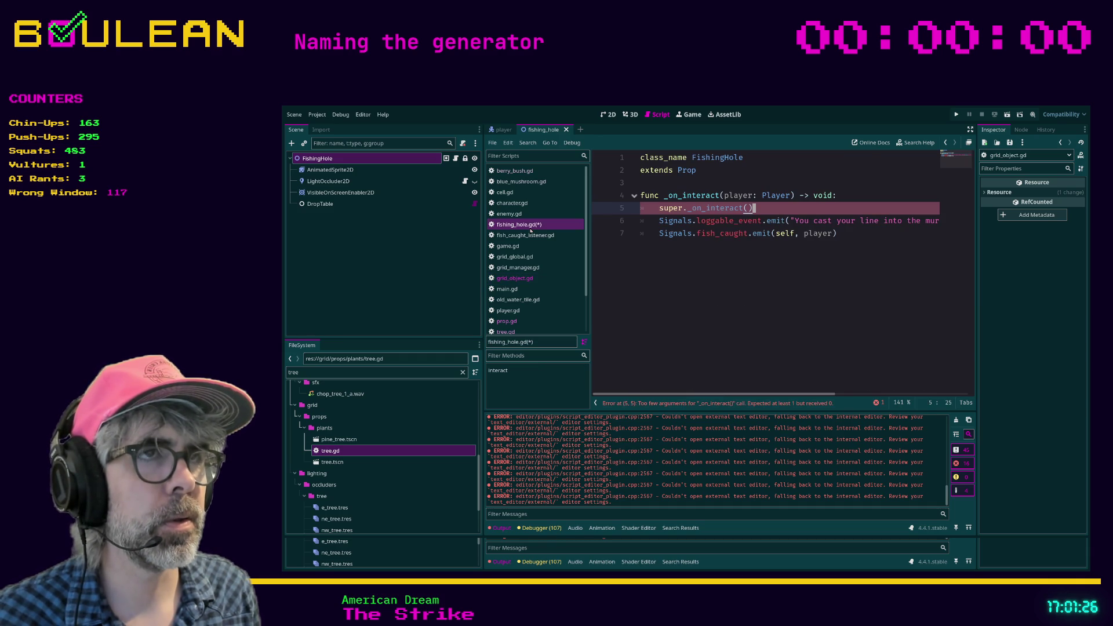
click(746, 207)
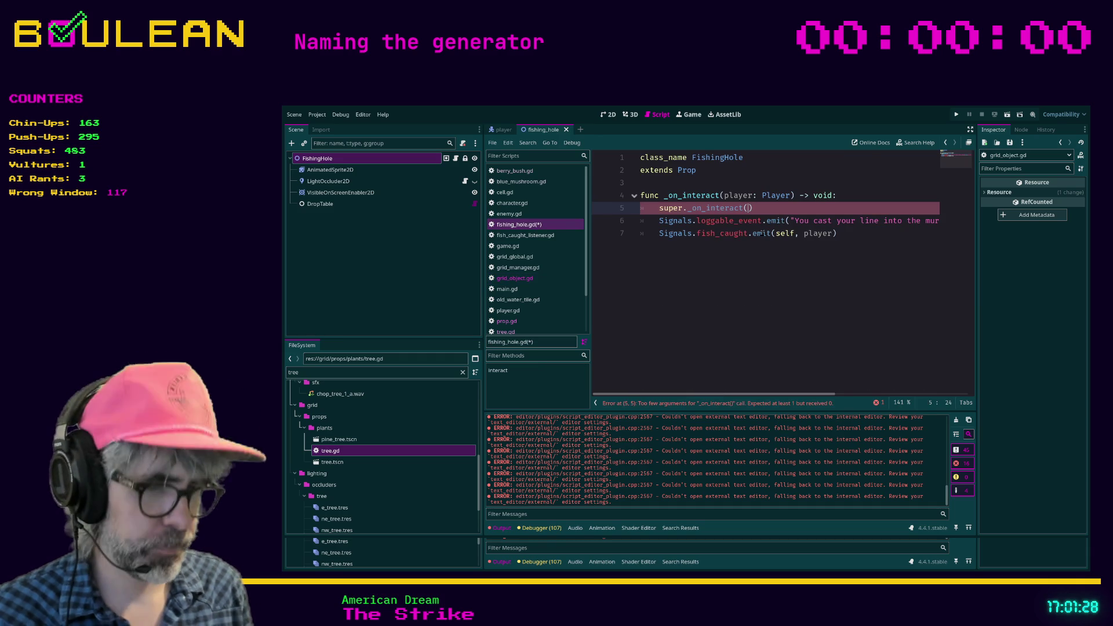
- Pass player to super._on_interact and save fishing_hole.gd and the scene
text(player)
click(707, 279)
key(ctrl+s)
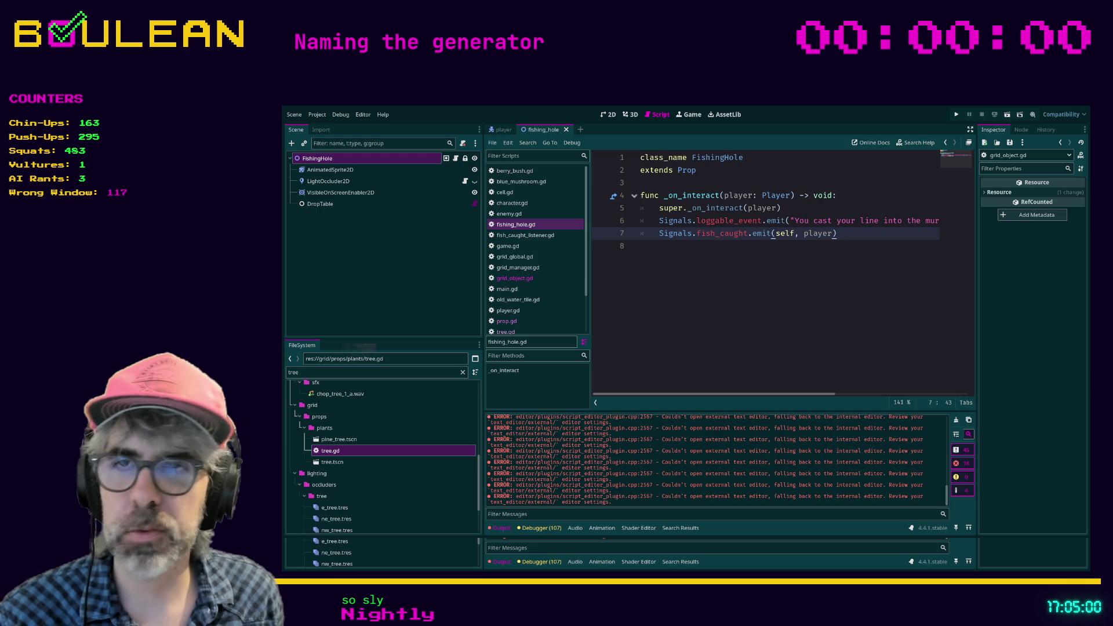
click(703, 289)
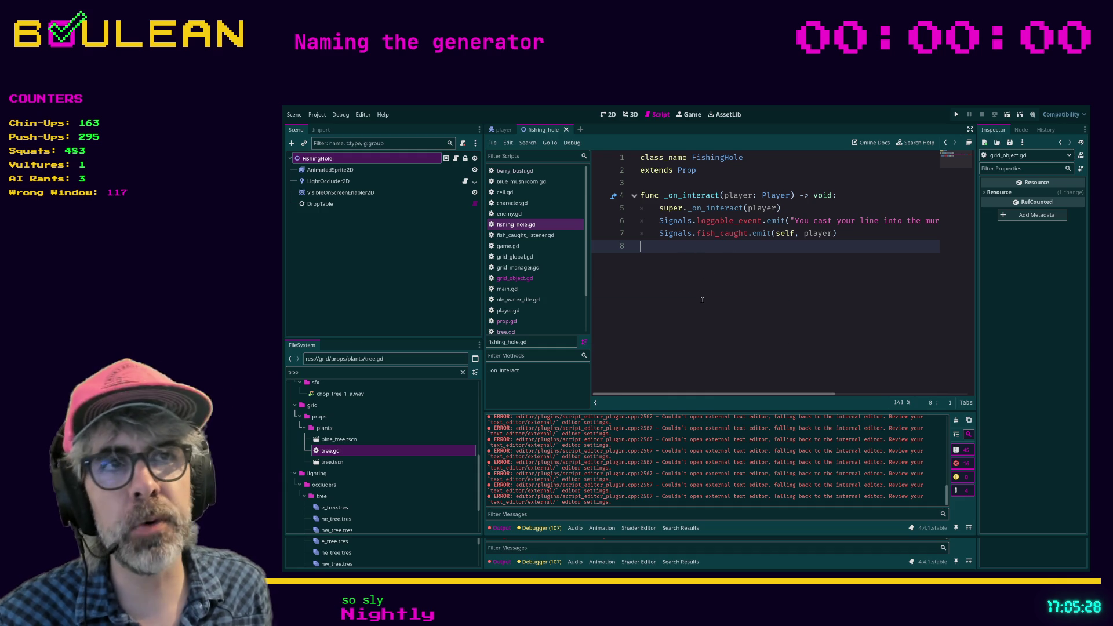
- Open grid_manager.gd and scroll up to its TILES and GRID OBJECTS preload constants
click(518, 267)
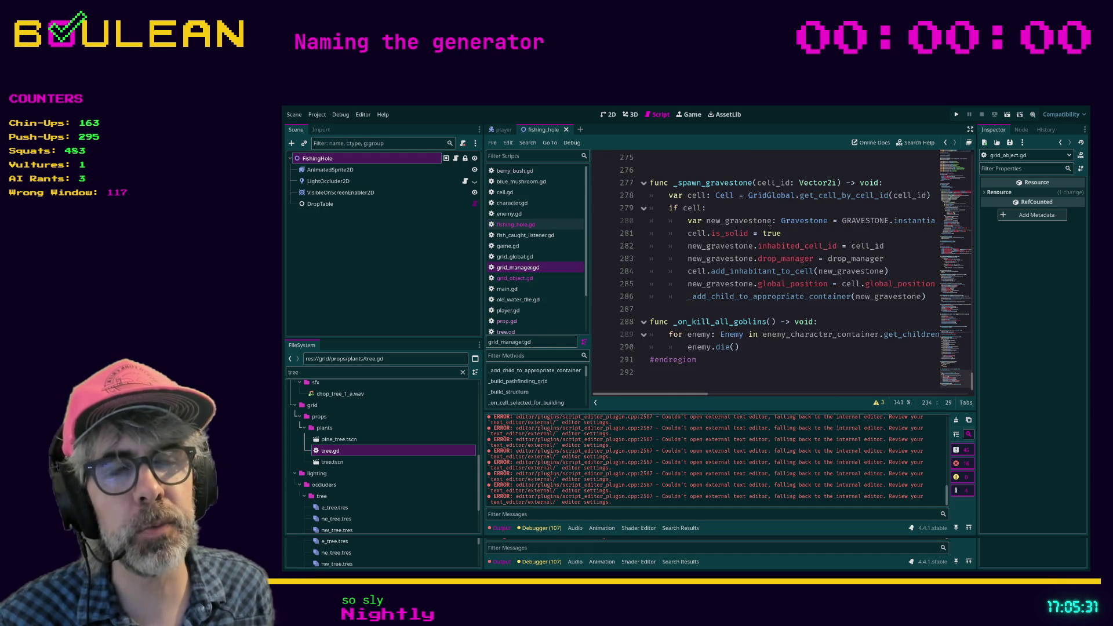
click(804, 359)
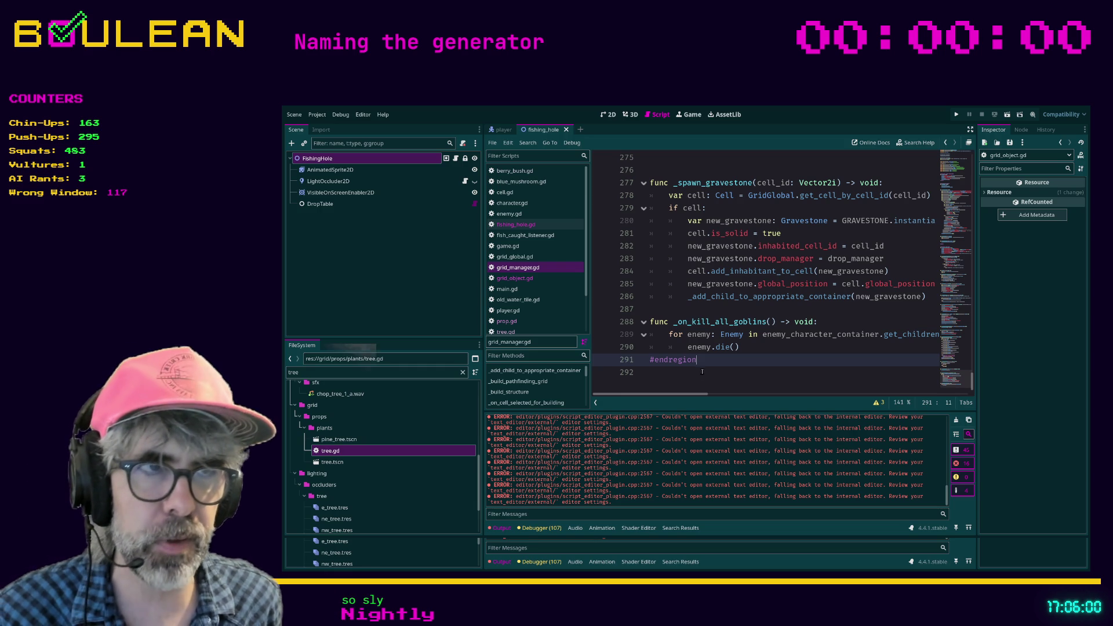
click(672, 370)
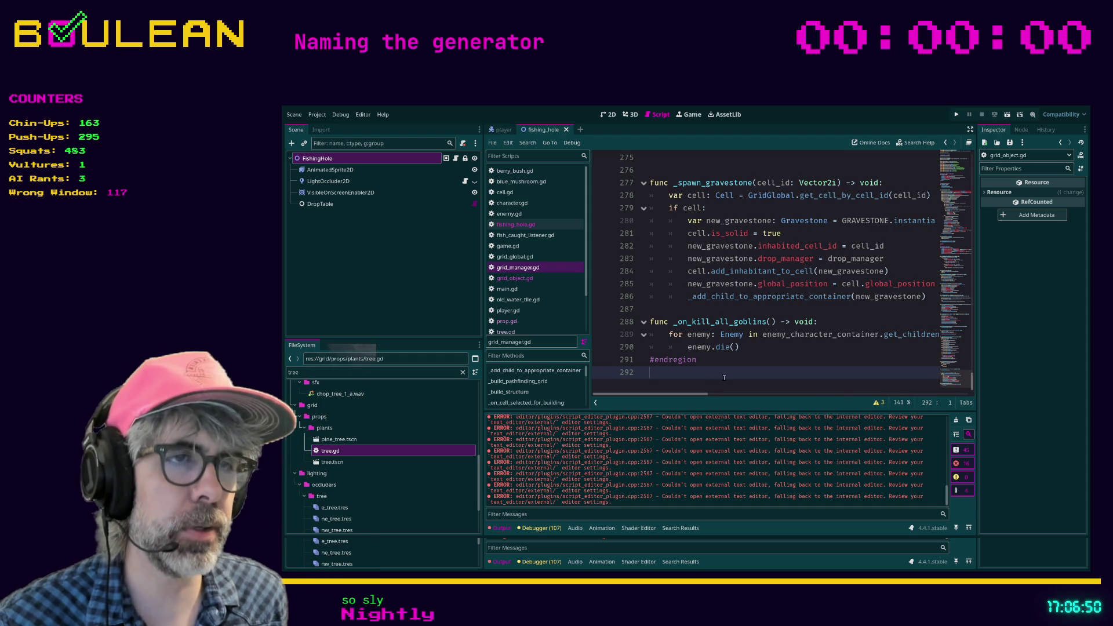
scroll(786, 358, up, 9)
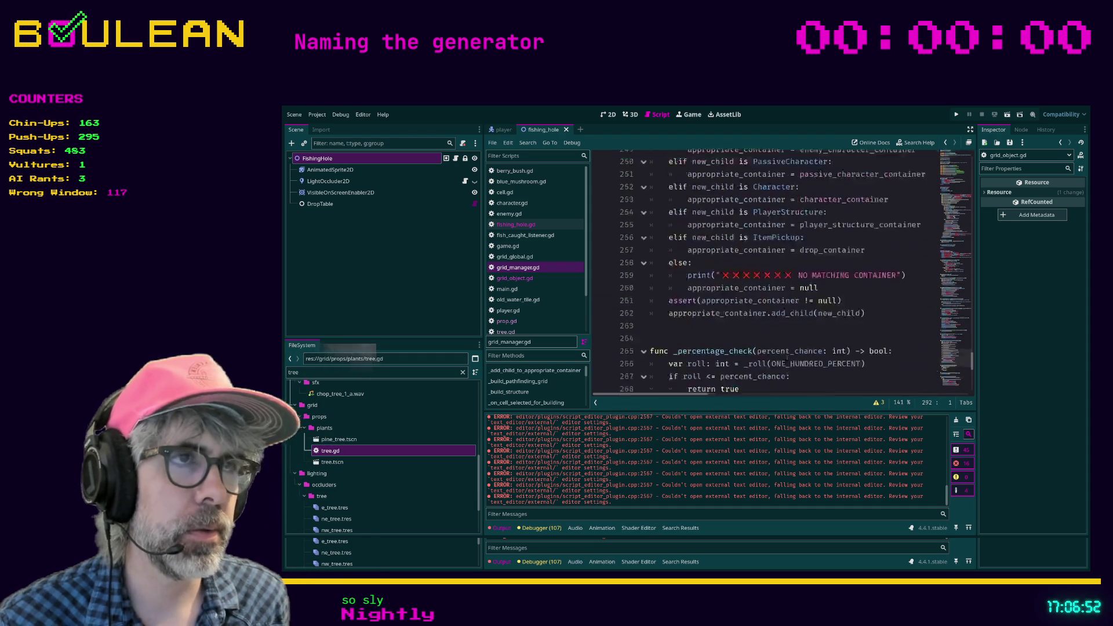
scroll(787, 358, up, 6)
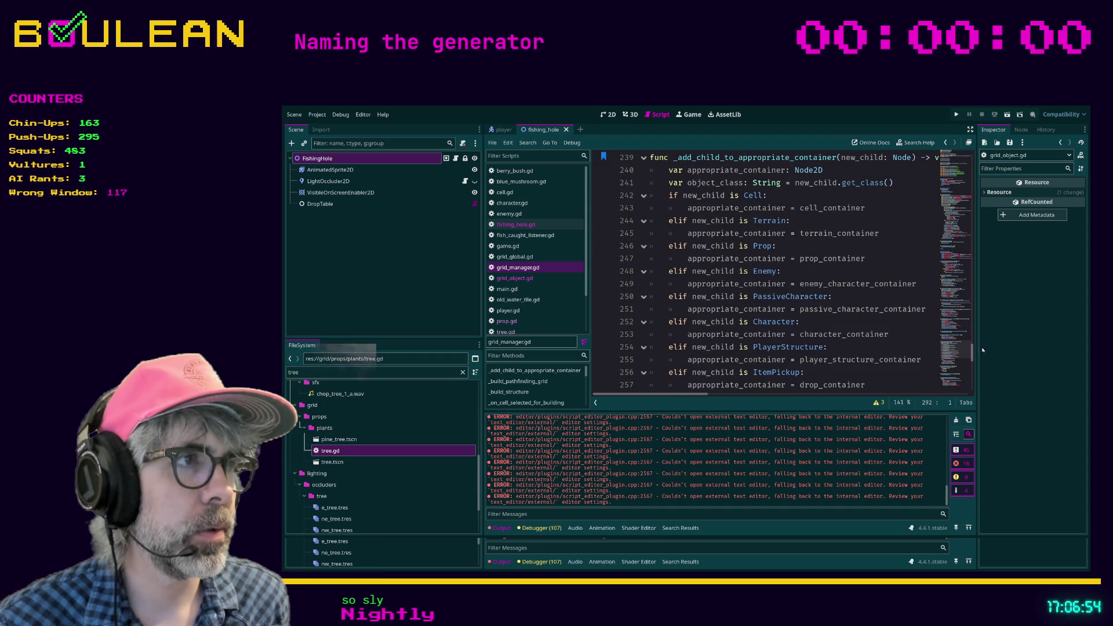
drag(973, 352, 972, 168)
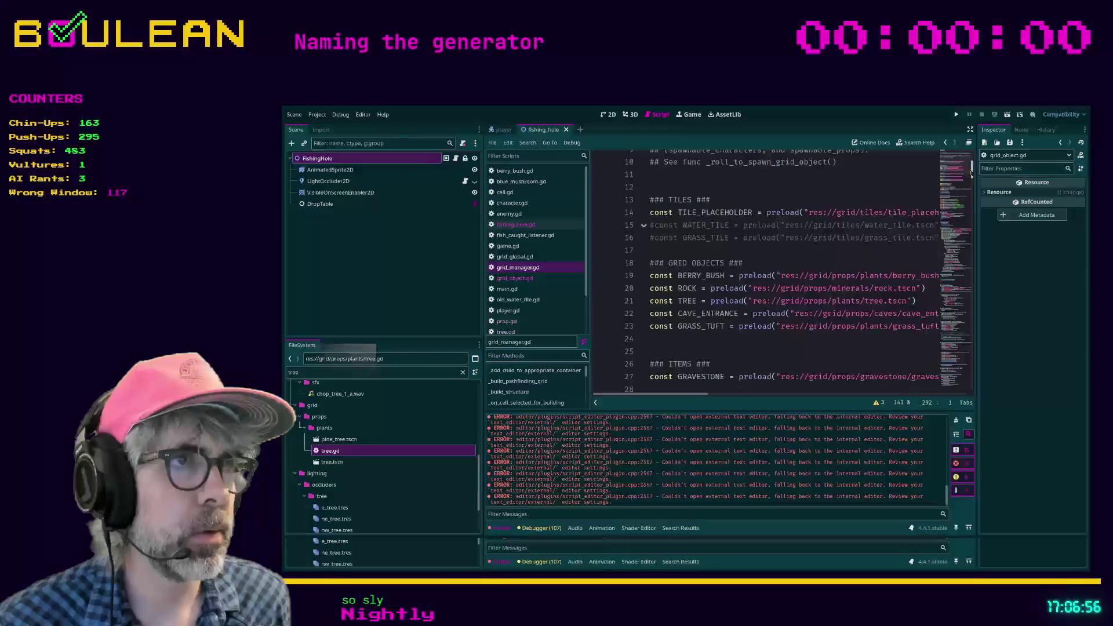
- Delete the commented-out WATER_TILE and GRASS_TILE lines, then move below the grid objects block
click(778, 257)
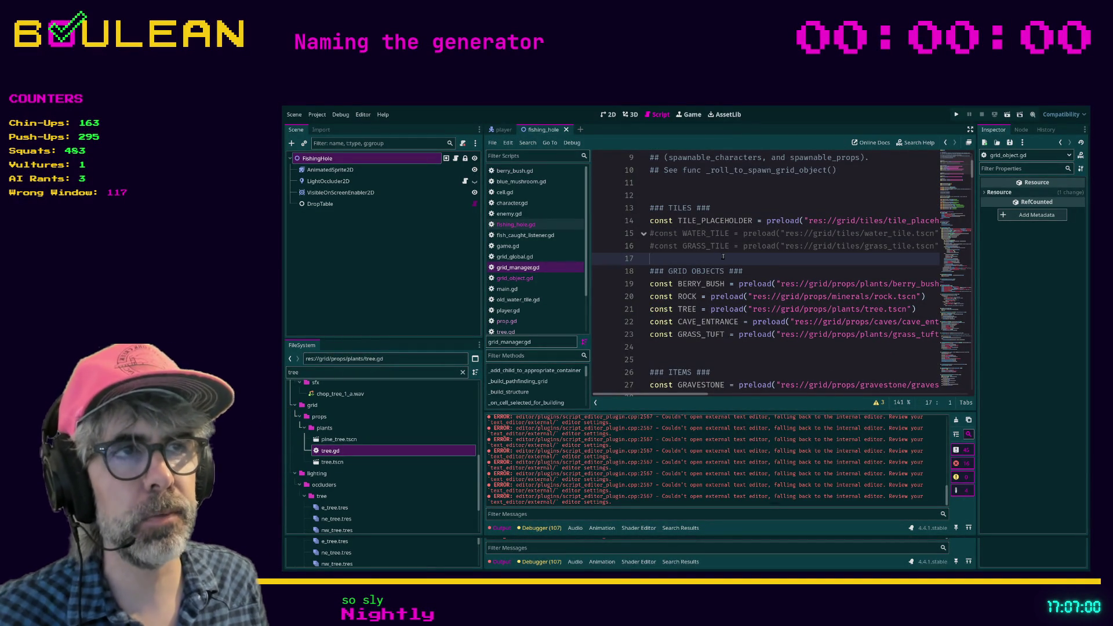
key(Up)
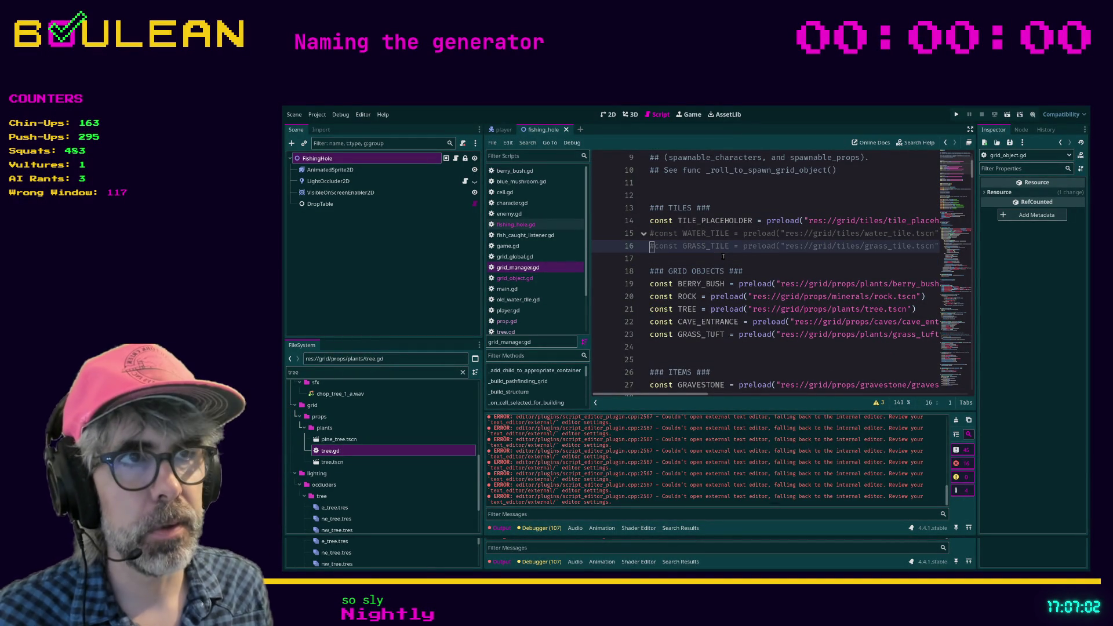
key(ctrl+shift+k)
key(Up)
key(ctrl+shift+k)
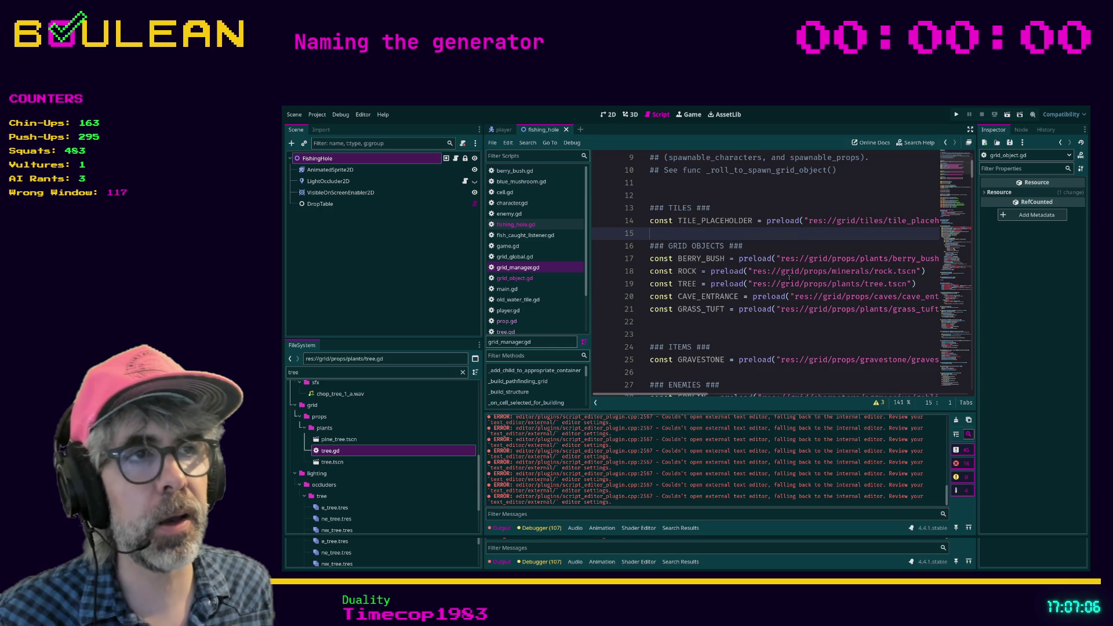
click(769, 324)
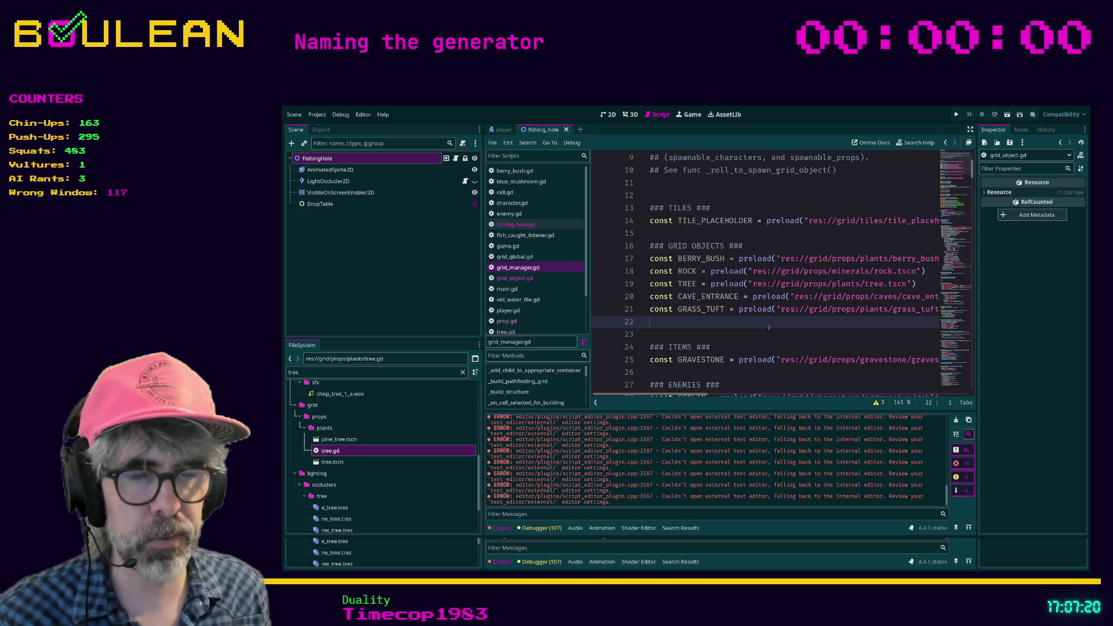
click(726, 330)
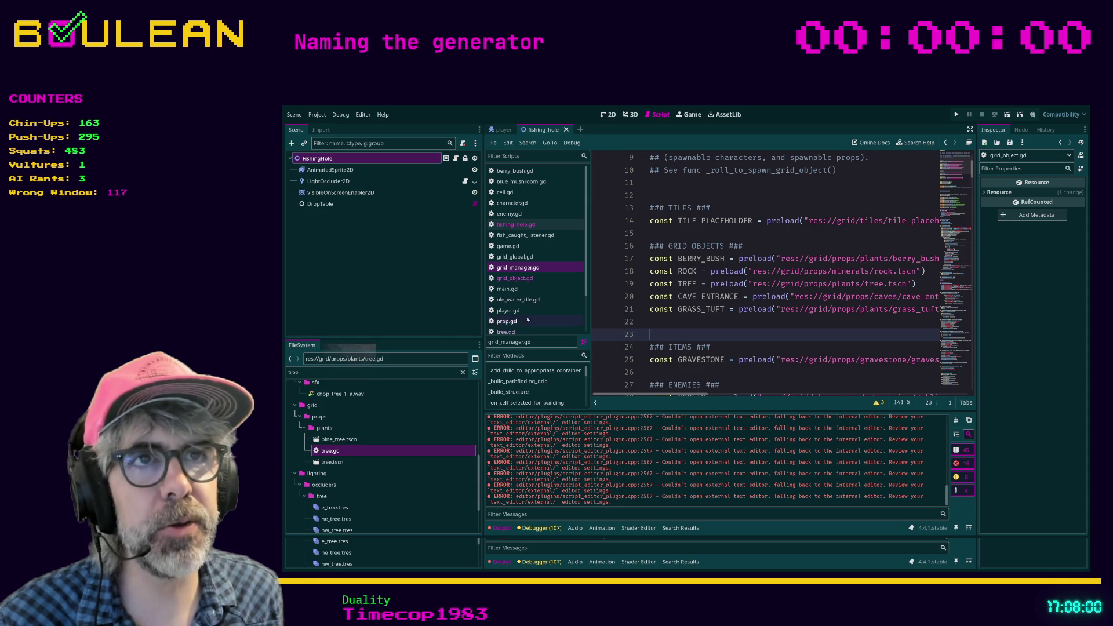
click(516, 214)
click(740, 282)
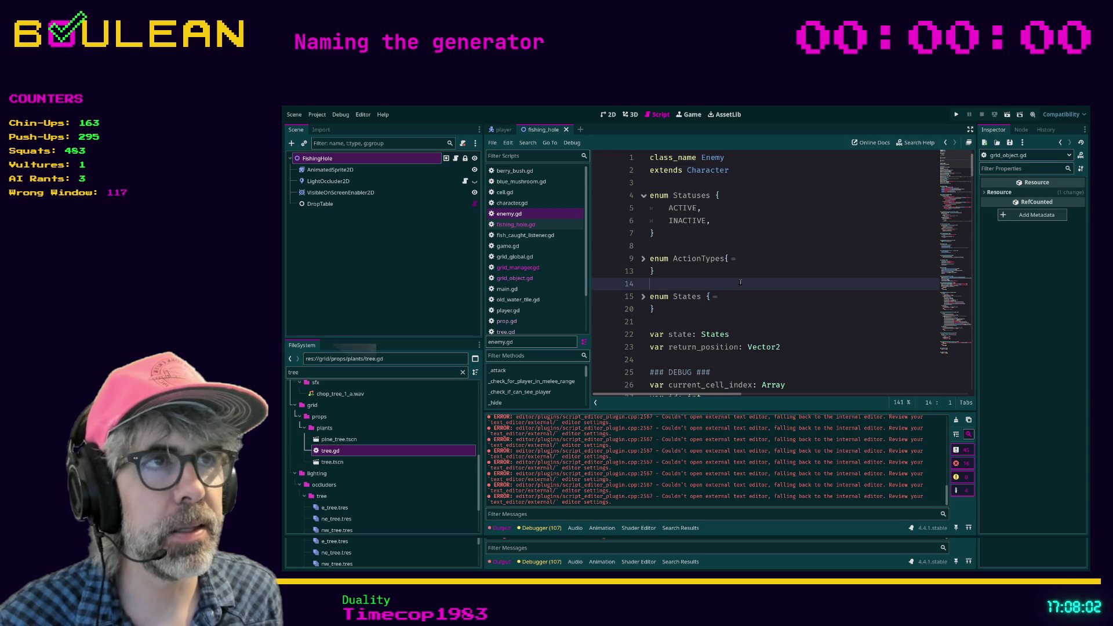
key(ctrl+f)
text(srcerer)
key(ctrl+a)
text(die)
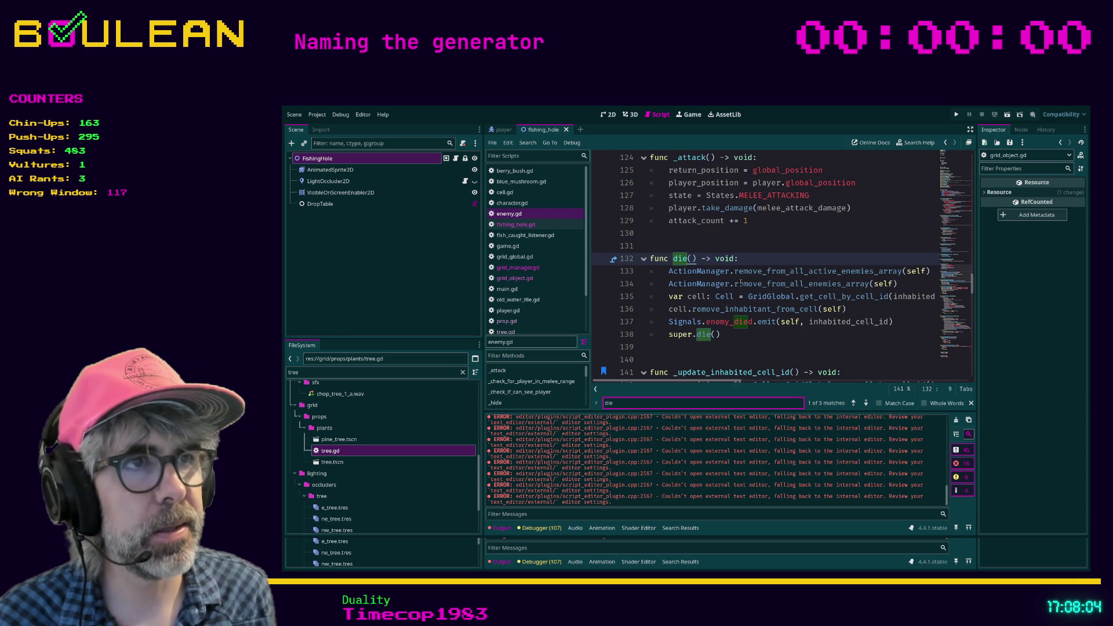
click(734, 340)
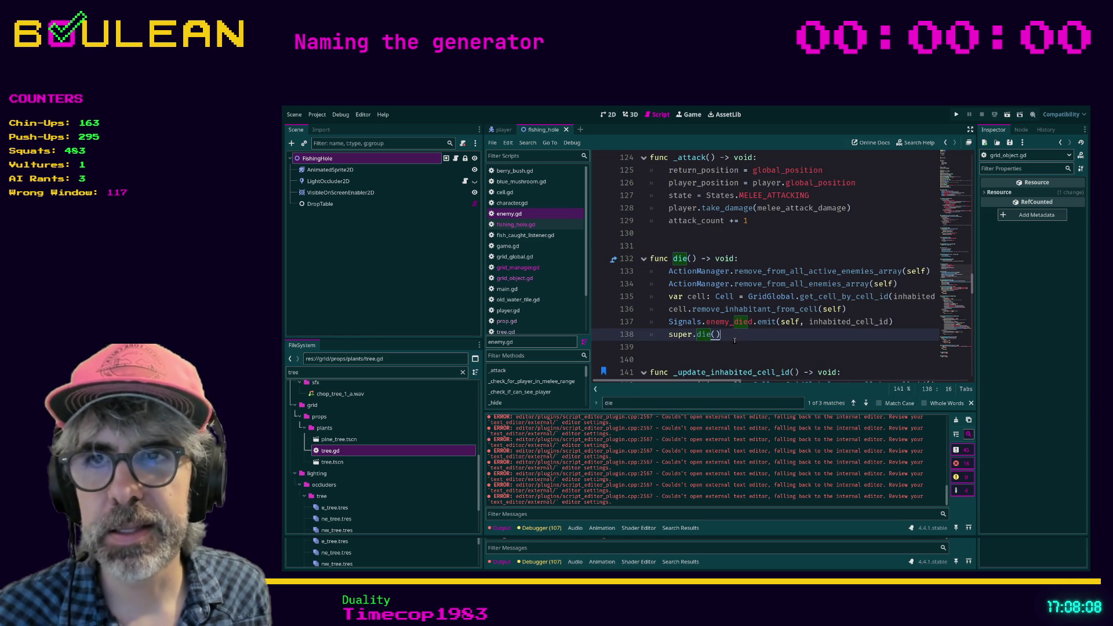
key(Down)
key(Down)
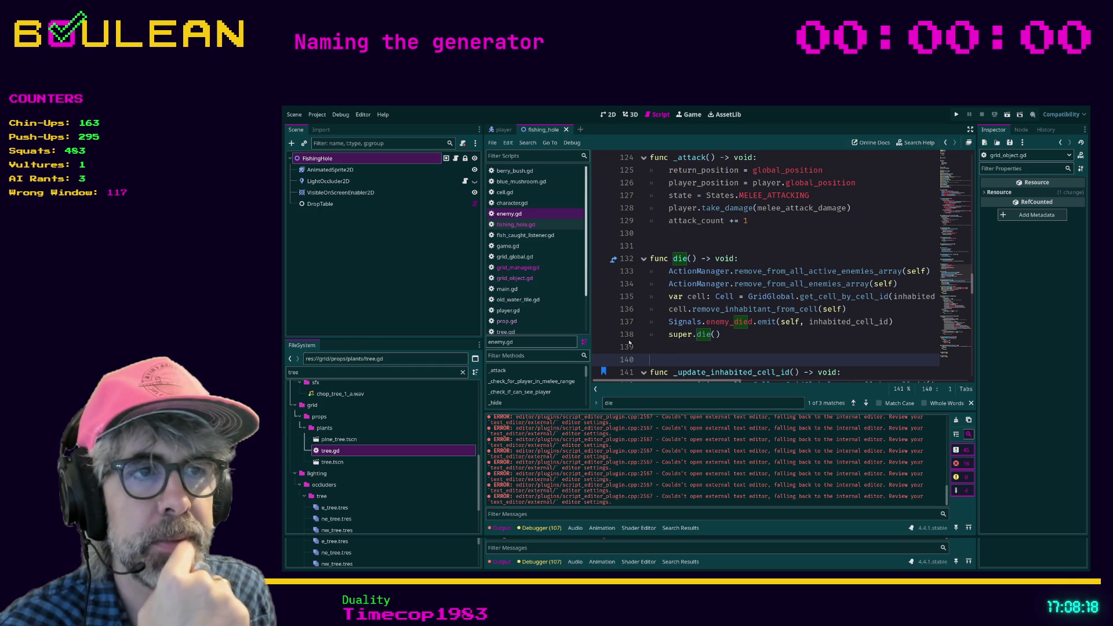
click(972, 404)
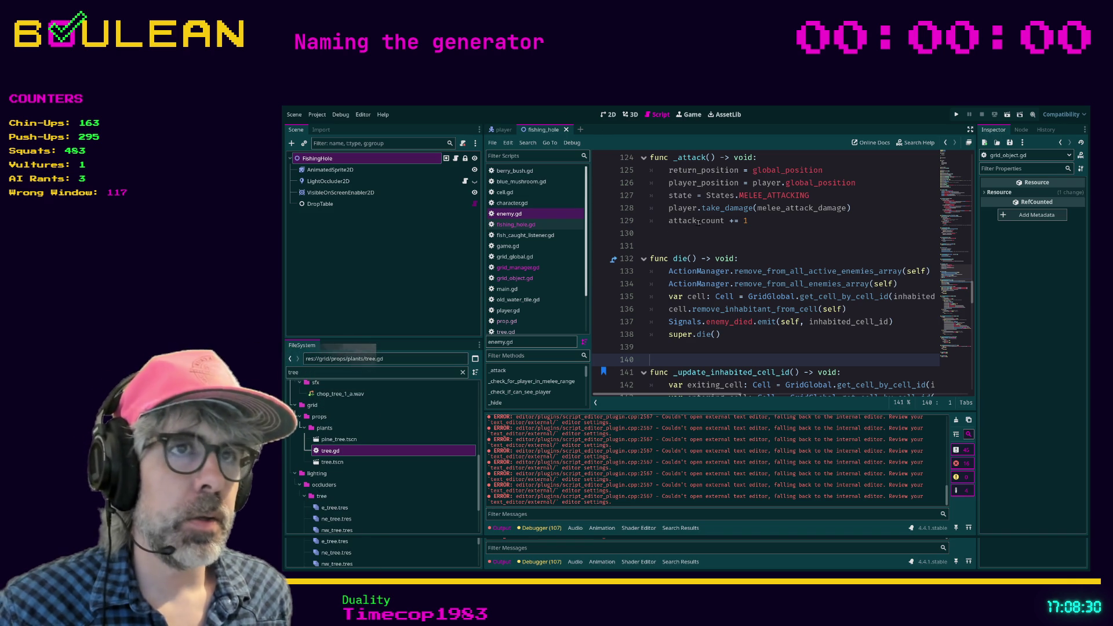
click(521, 267)
click(752, 324)
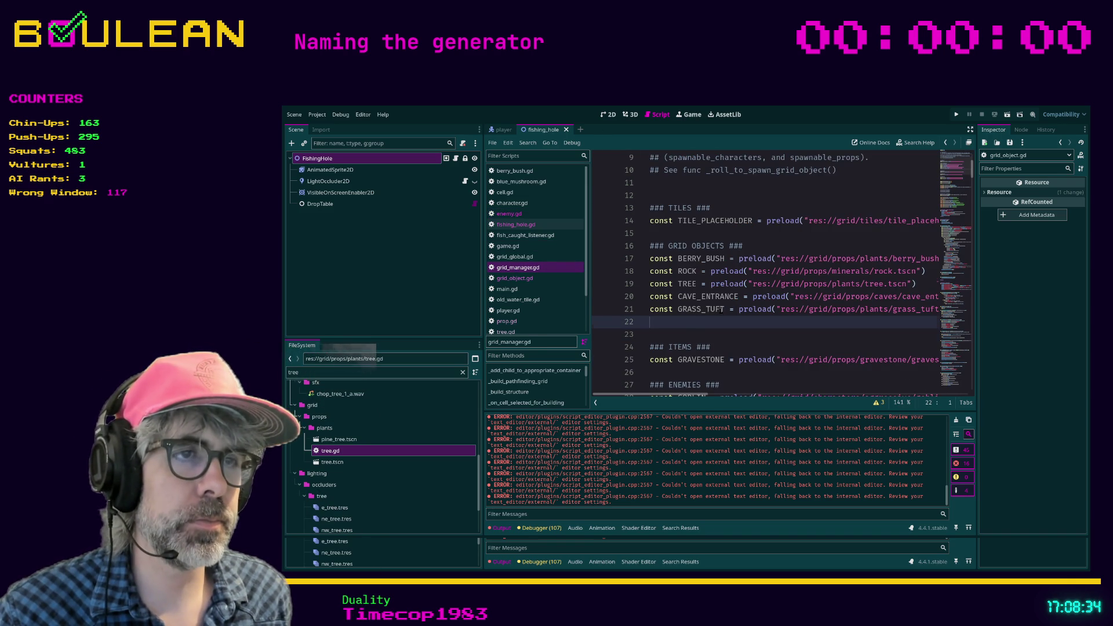
- Comment out the five GRID OBJECTS preload constants and save grid_manager.gd
scroll(752, 327, down, 1)
click(752, 328)
key(ctrl+f)
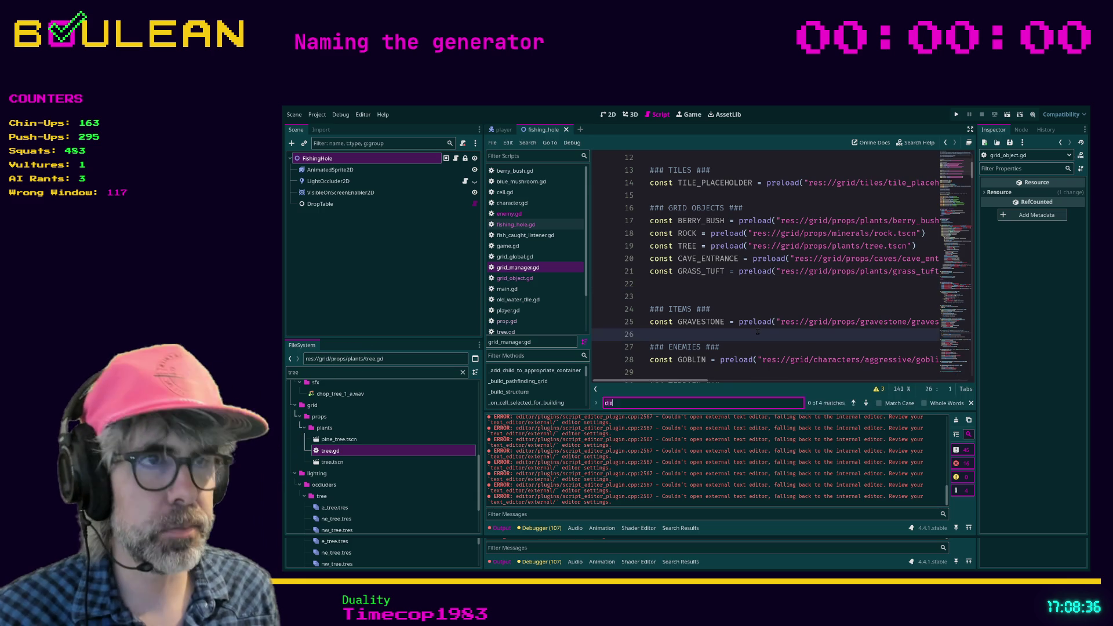
text(water)
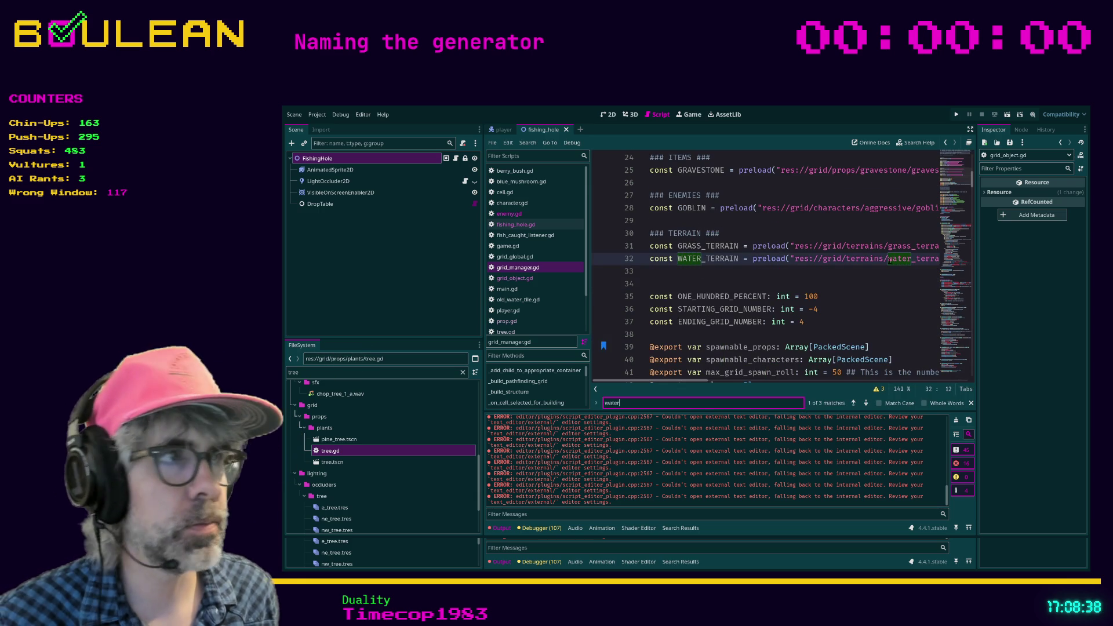
scroll(899, 266, up, 5)
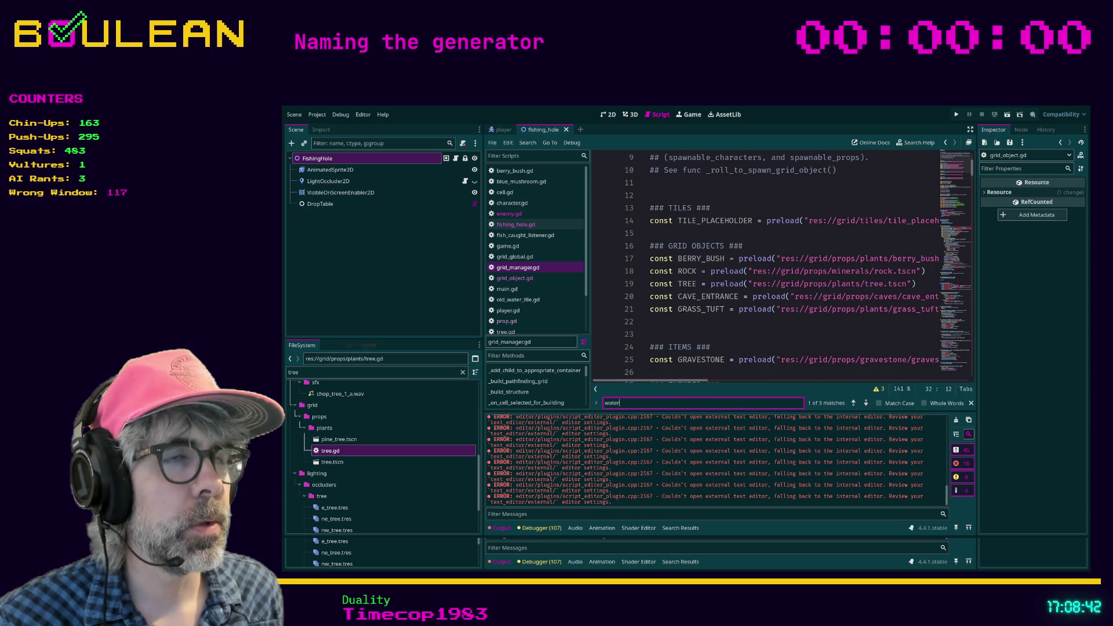
drag(683, 318, 635, 262)
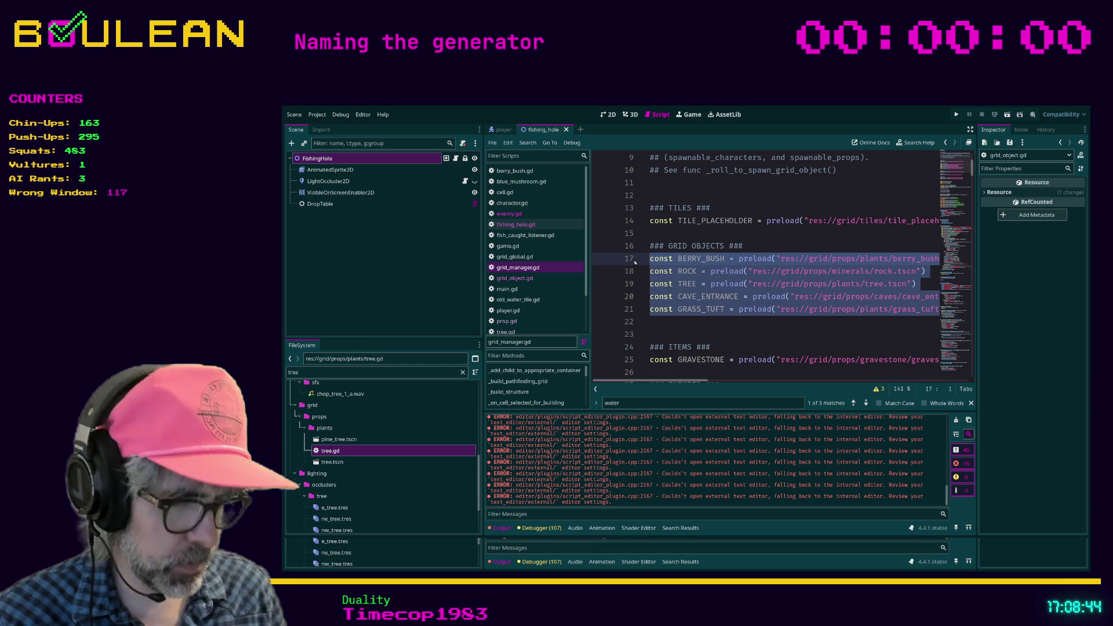
key(ctrl+k)
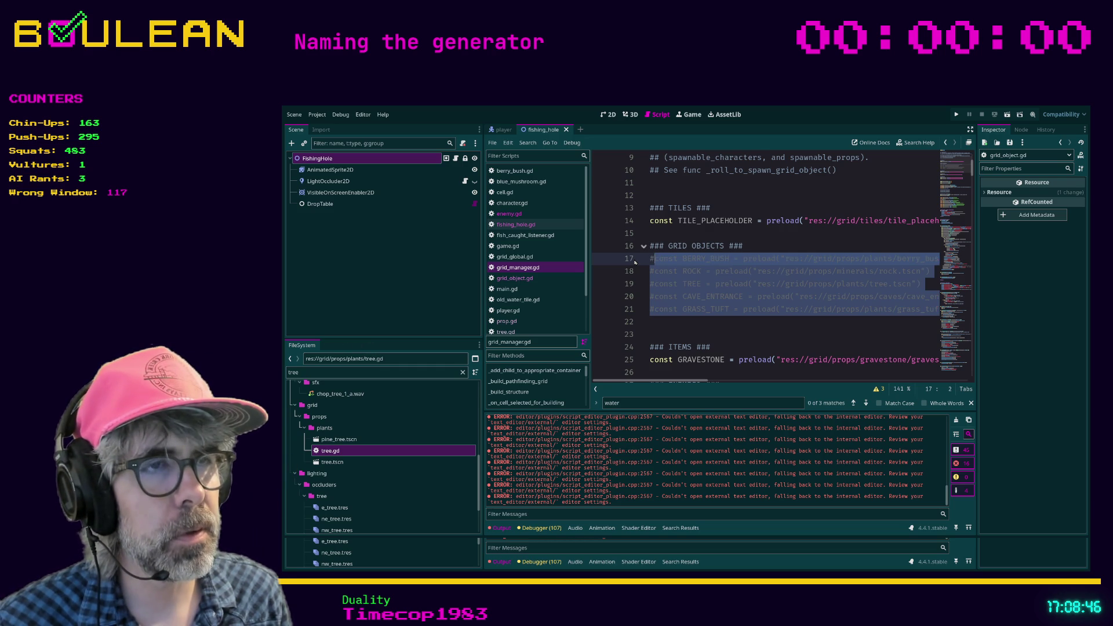
key(ctrl+s)
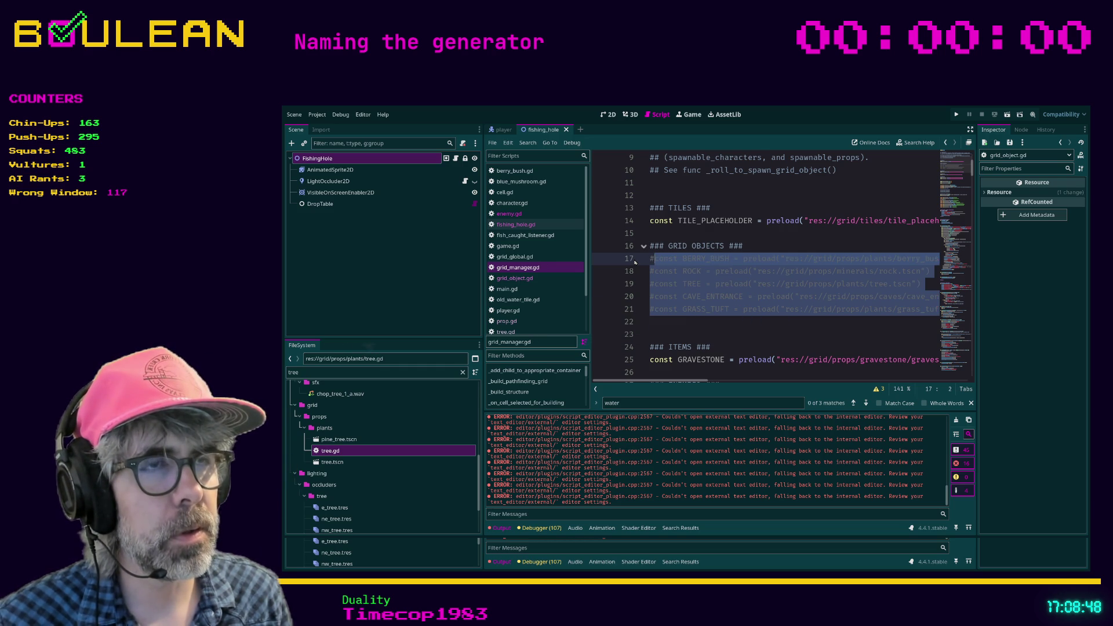
- In distraction-free mode, comment out TILE_PLACEHOLDER, save, and run the project with F5
scroll(671, 266, down, 3)
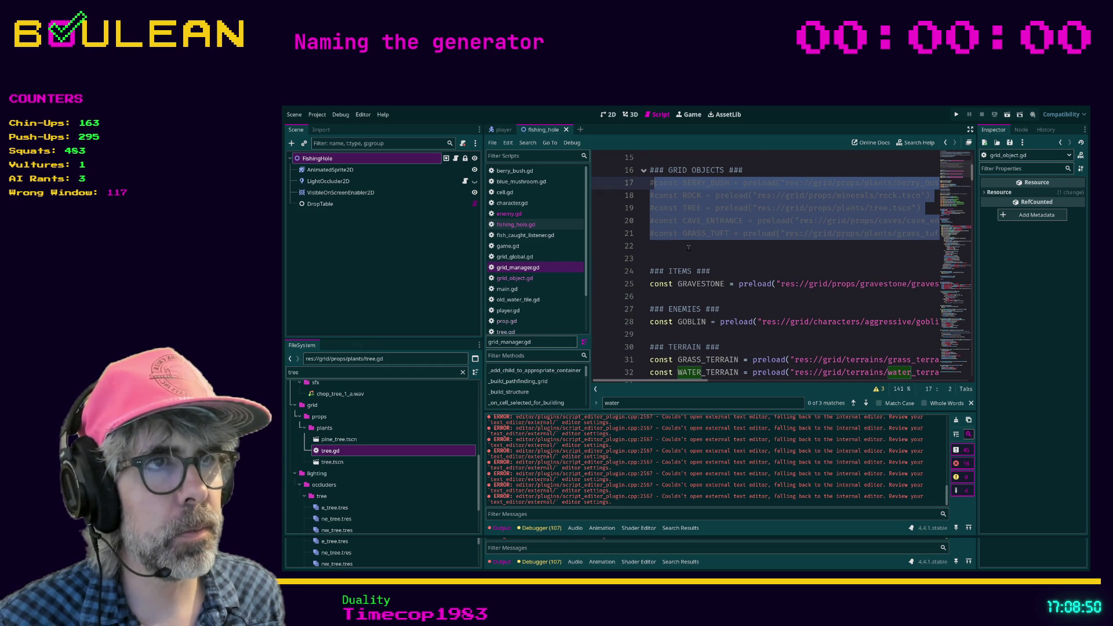
click(688, 247)
scroll(696, 256, up, 1)
click(714, 272)
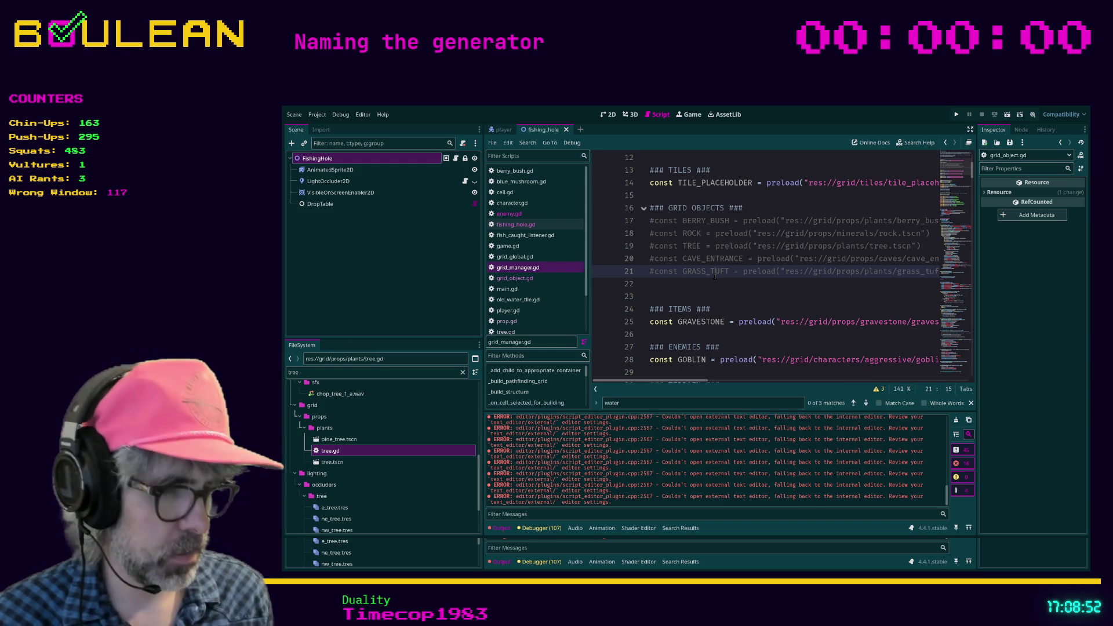
key(ctrl+shift+F11)
scroll(718, 277, up, 1)
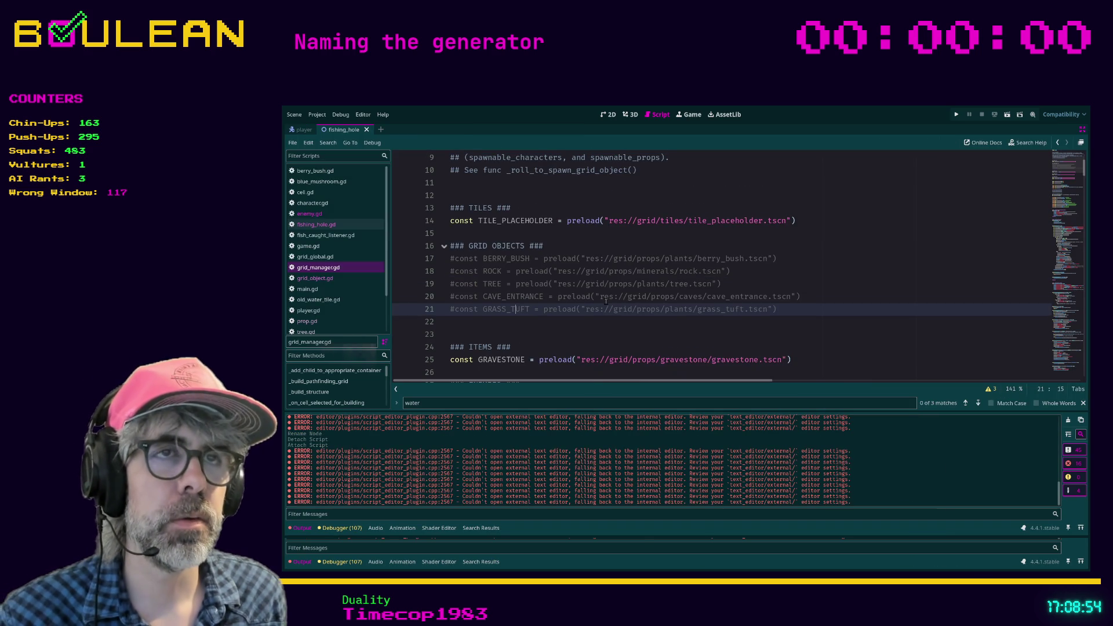
click(531, 222)
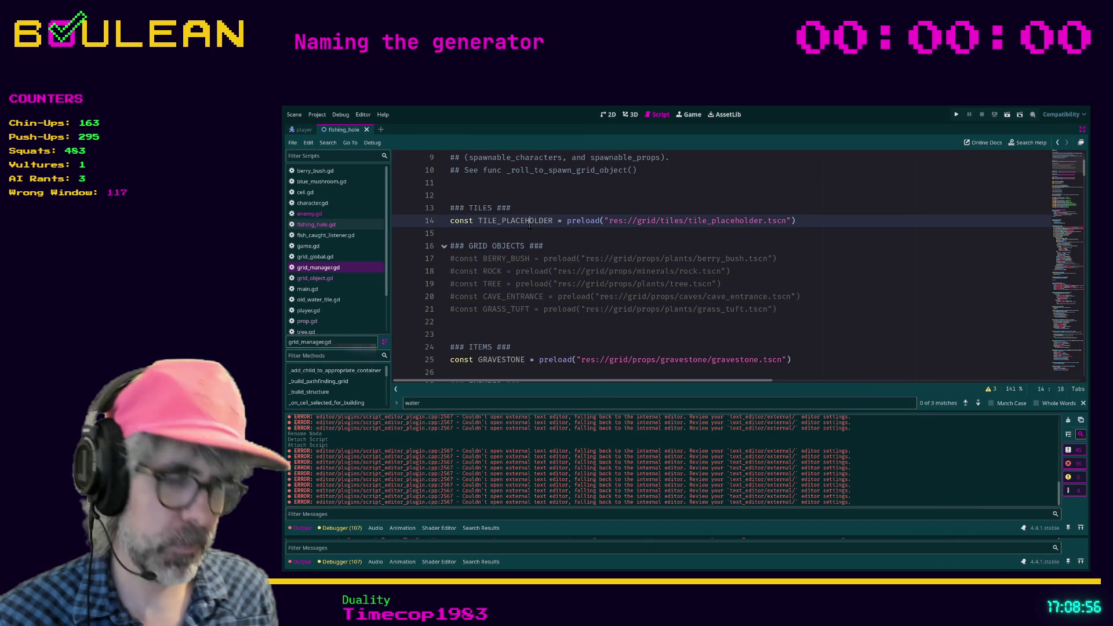
key(ctrl+k)
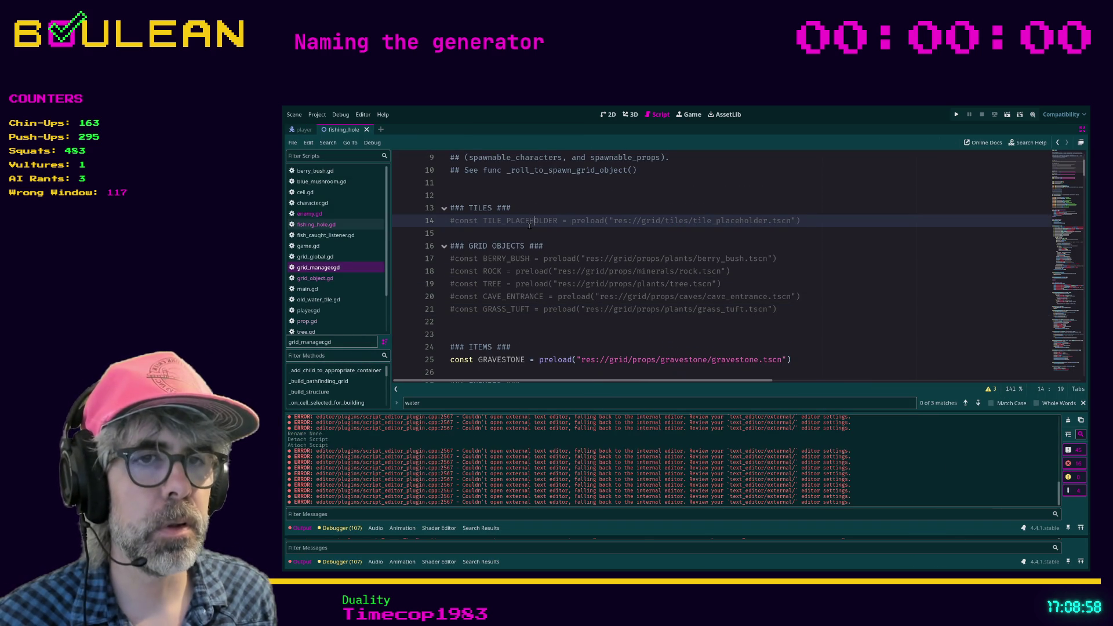
click(549, 234)
key(ctrl+s)
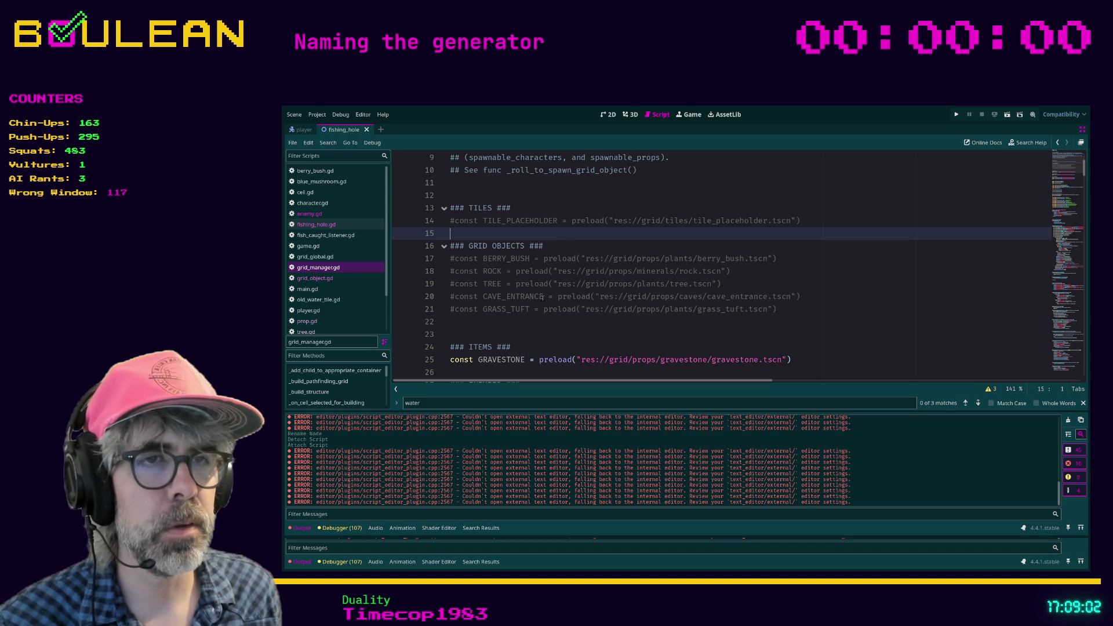
click(522, 322)
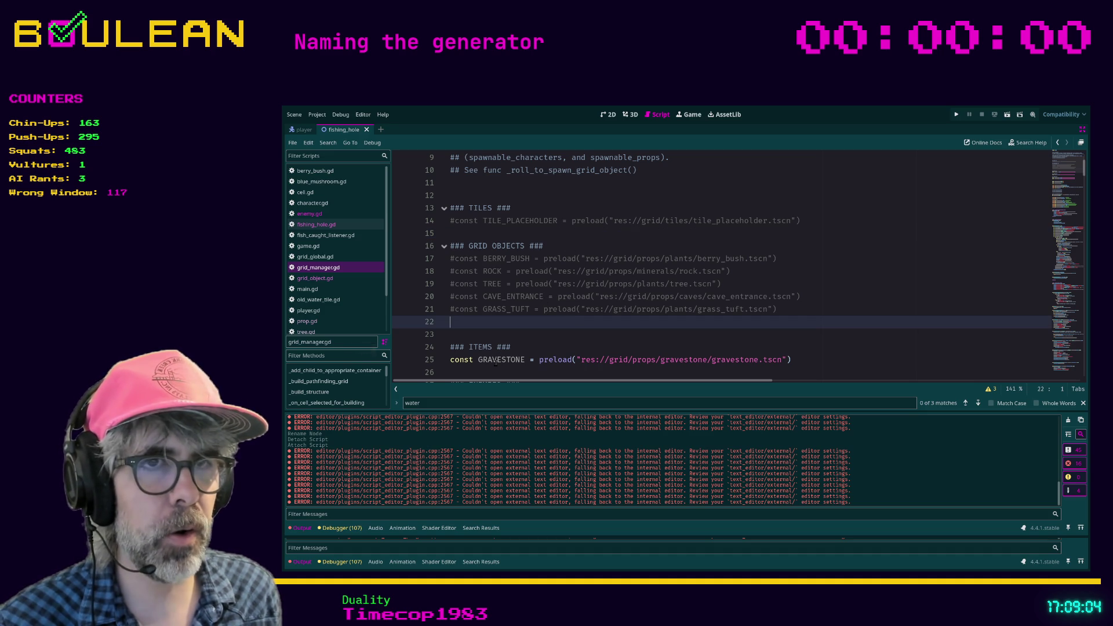
key(F5)
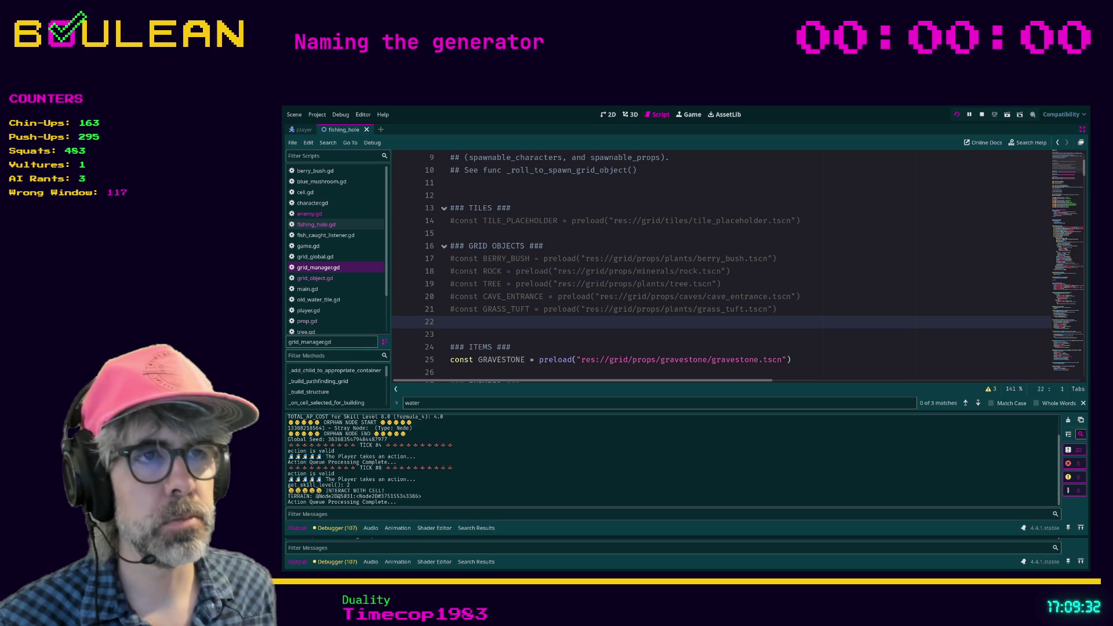
- Stop the game, briefly comment then restore GRAVESTONE, and add a blank line above ENEMIES
key(F8)
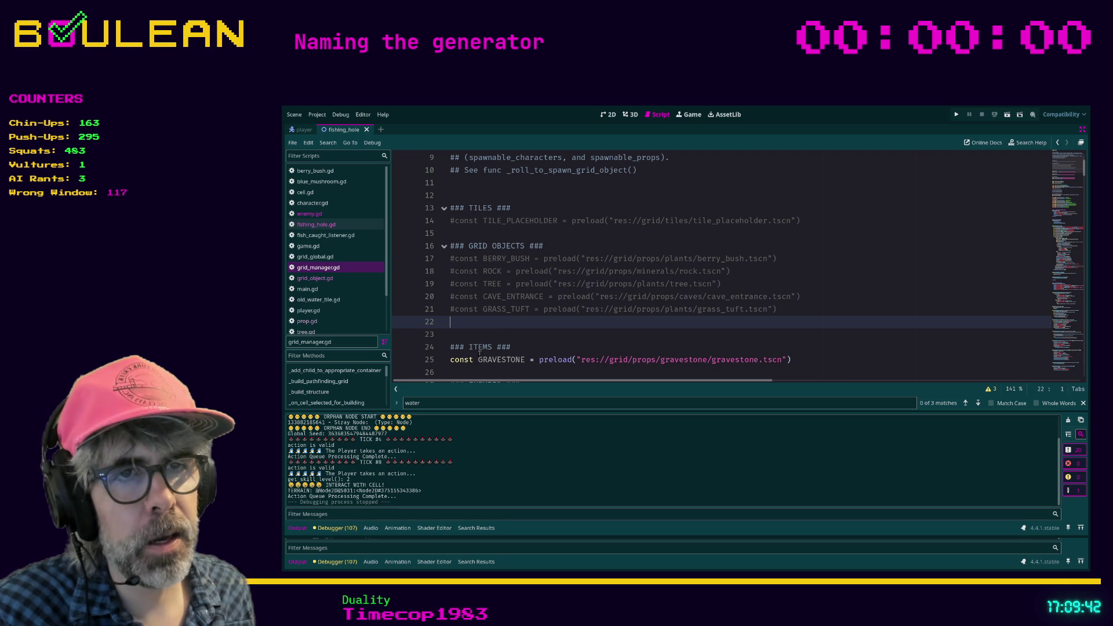
click(471, 360)
key(ctrl+k)
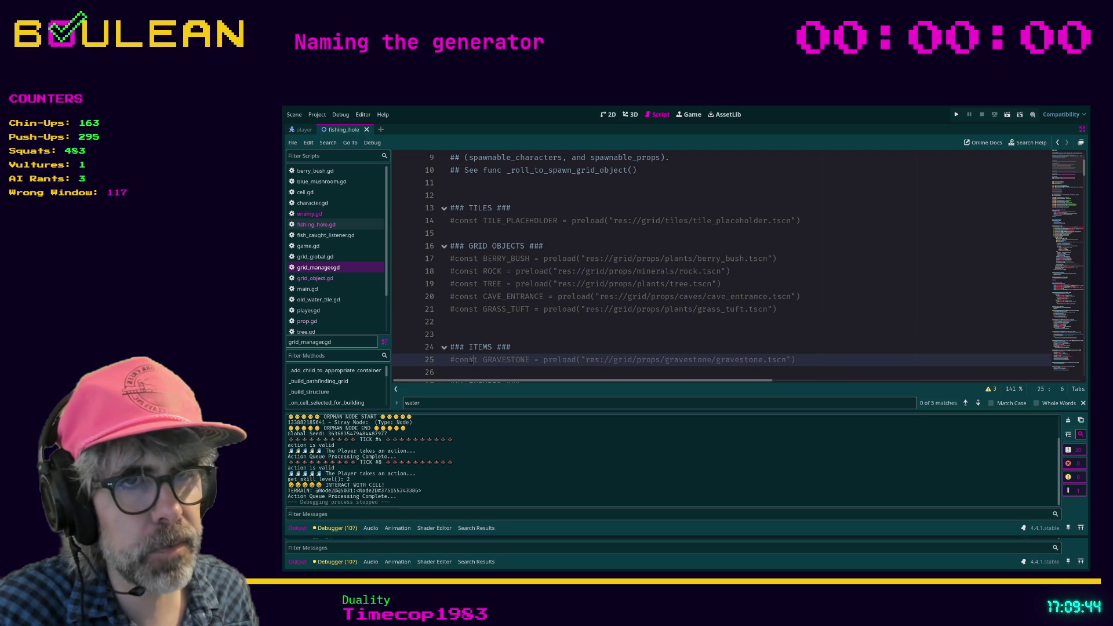
scroll(527, 321, down, 2)
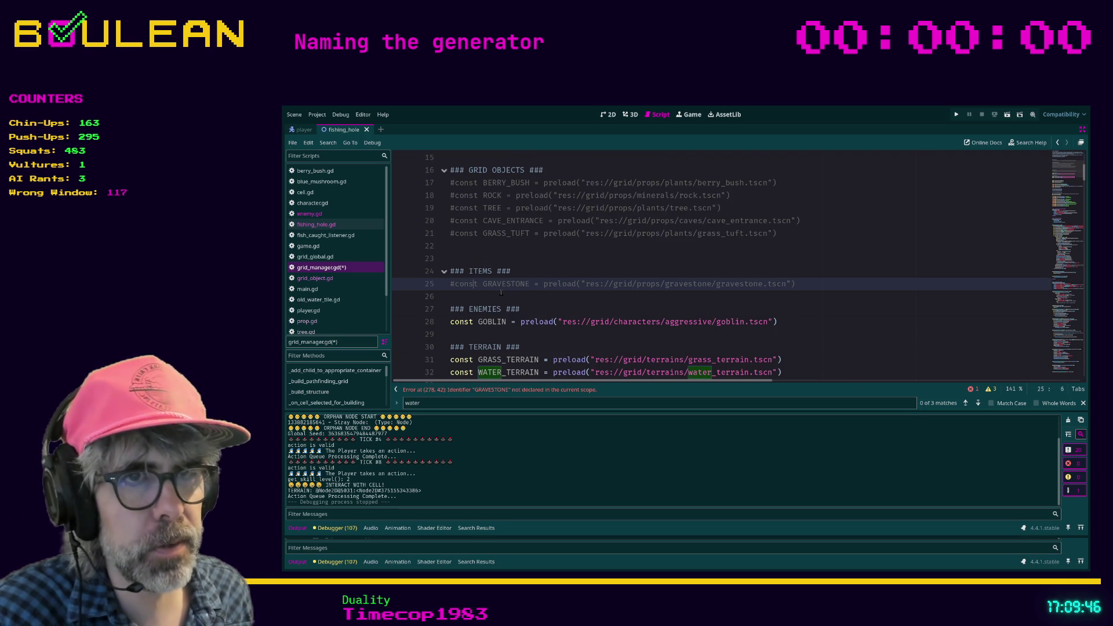
key(ctrl+k)
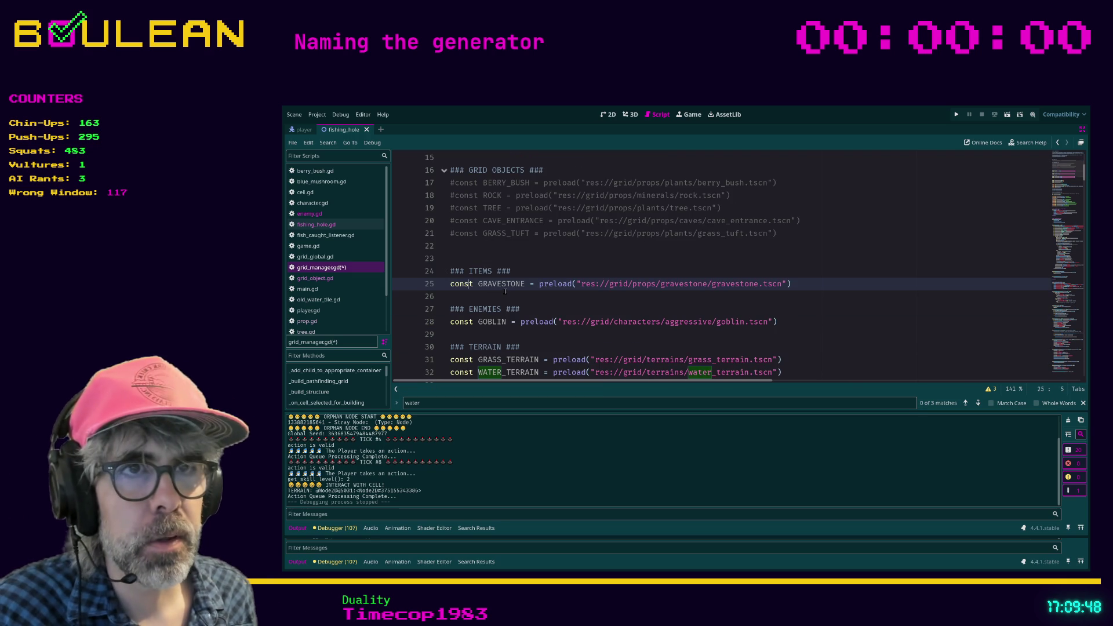
click(482, 297)
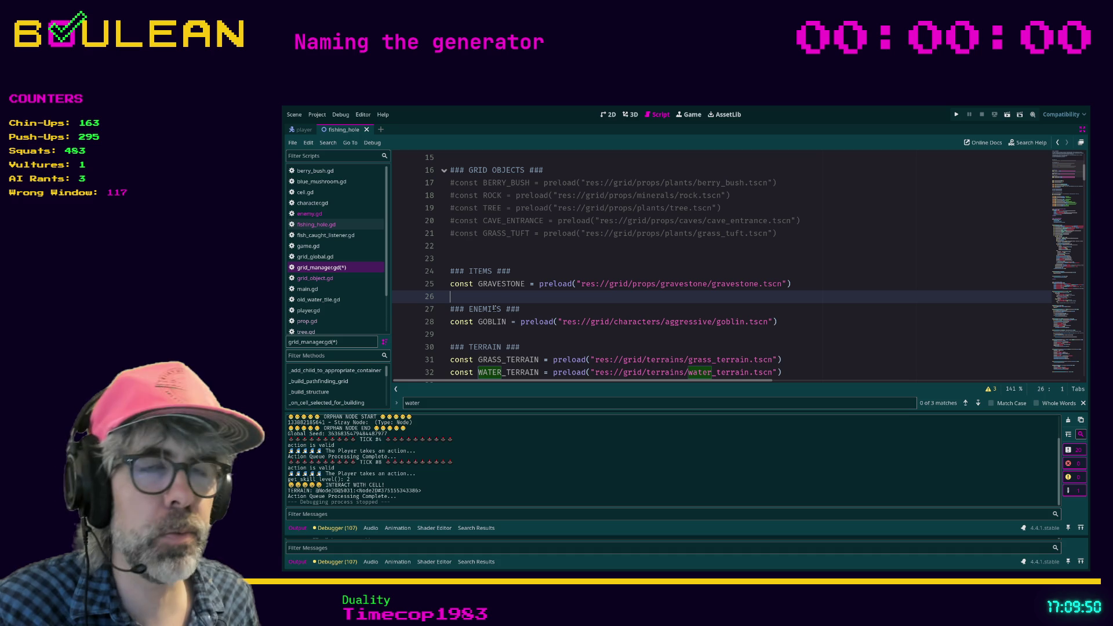
key(Return)
key(Up)
- Filter files for 'fishing', drop fishing_hole.tscn onto line 26 as const FISHING_HOLE, and save
key(ctrl+shift+F11)
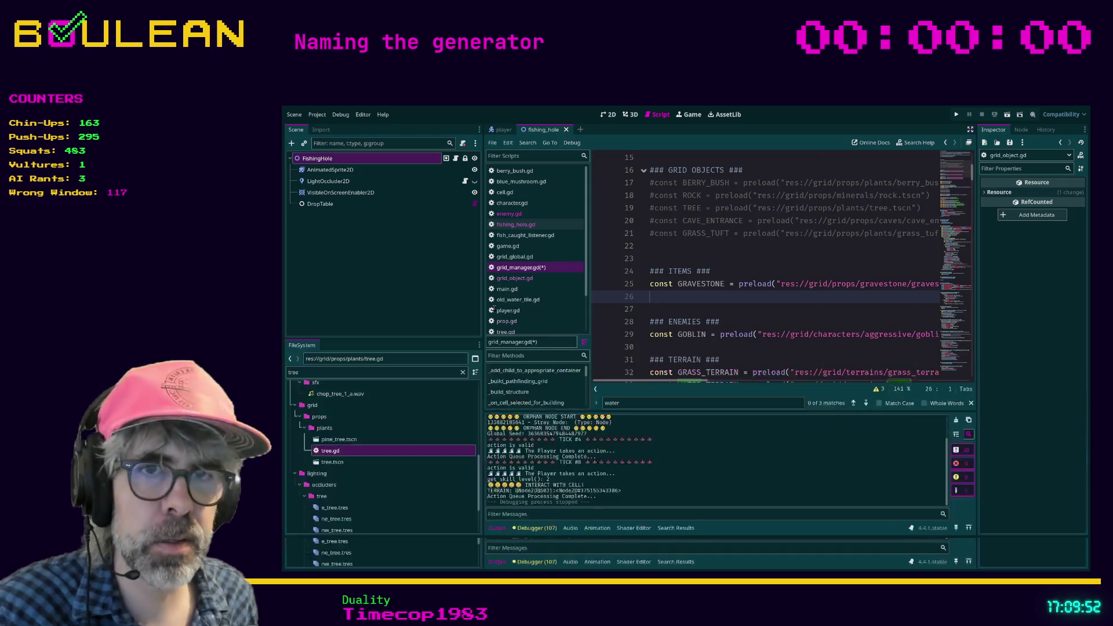
click(308, 374)
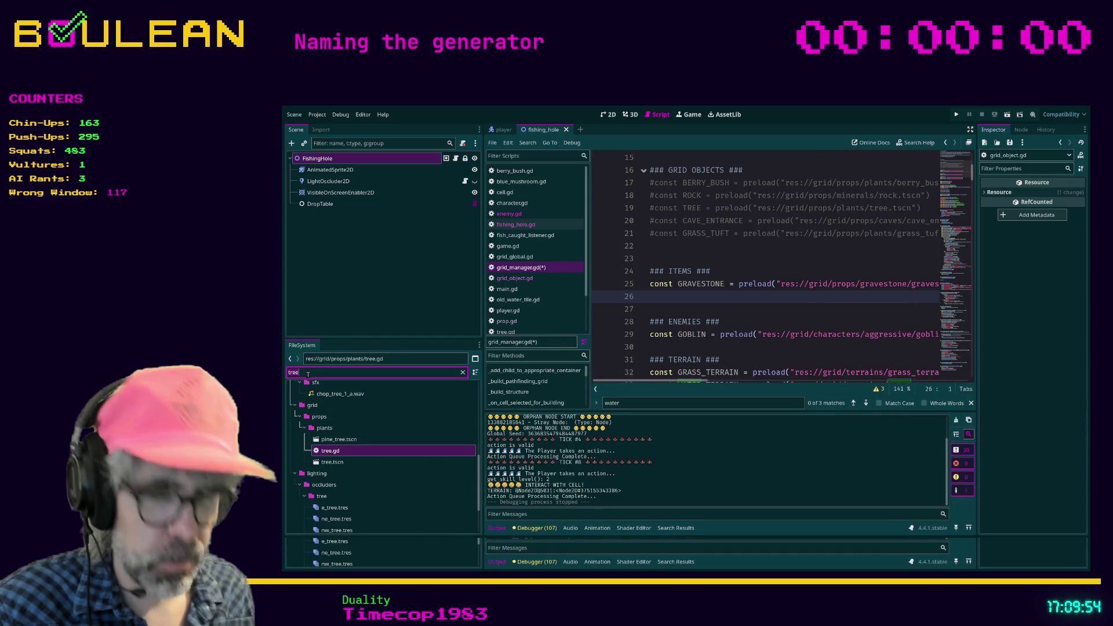
text(fishing)
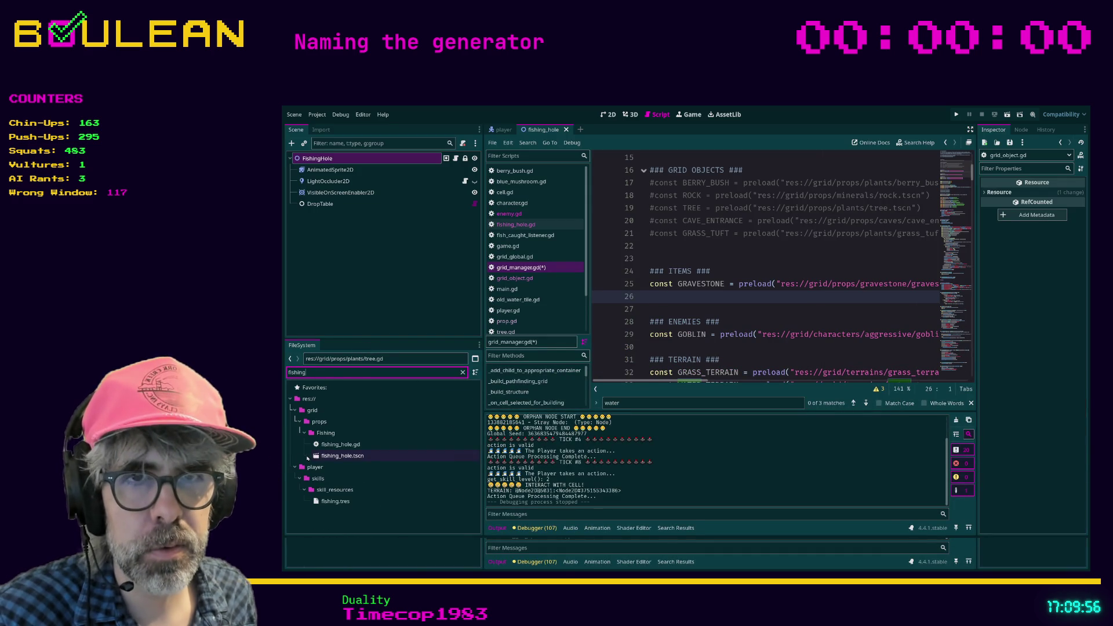
mouse_move(318, 457)
mouse_down()
mouse_move(638, 336)
mouse_move(658, 297)
mouse_up()
drag(717, 381, 696, 381)
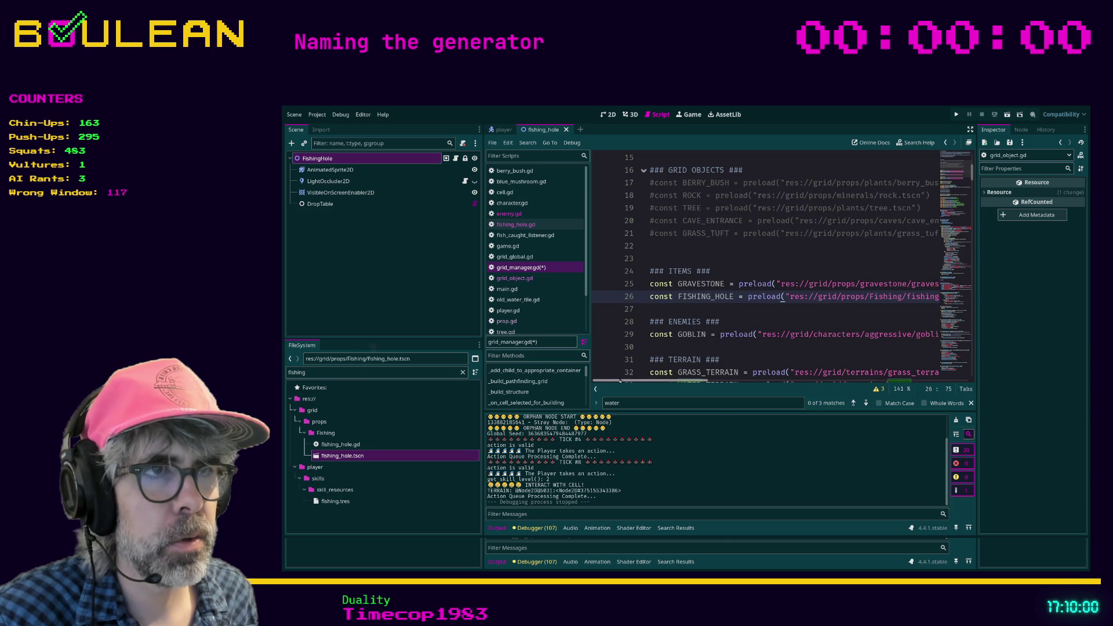
key(ctrl+s)
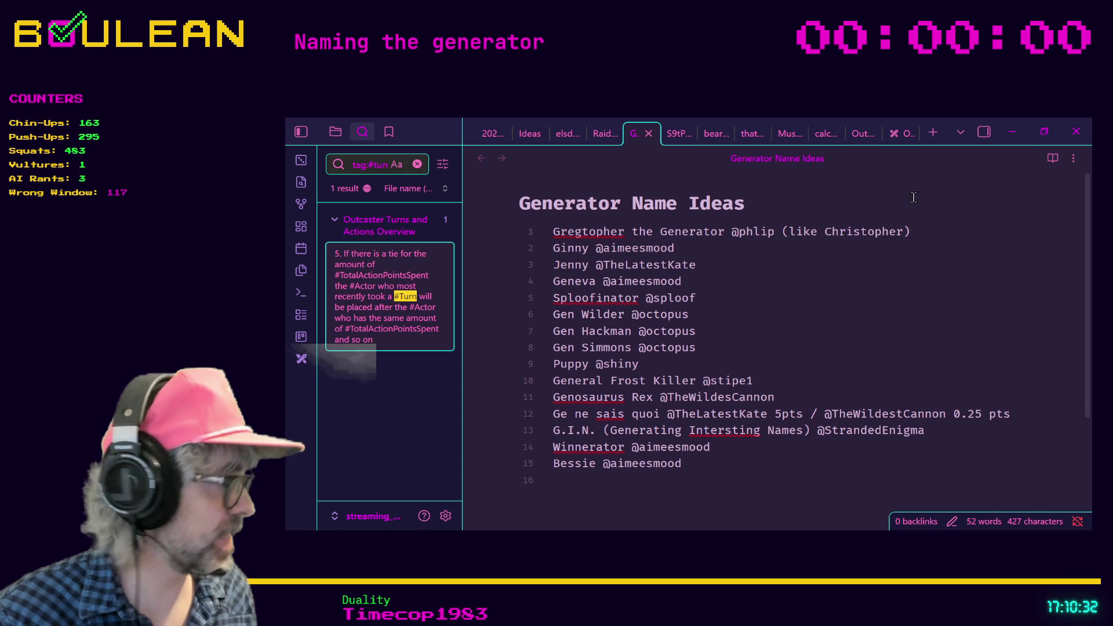
- Minimize the Obsidian notes window and switch to the Brave 'superlative' search results
click(1017, 139)
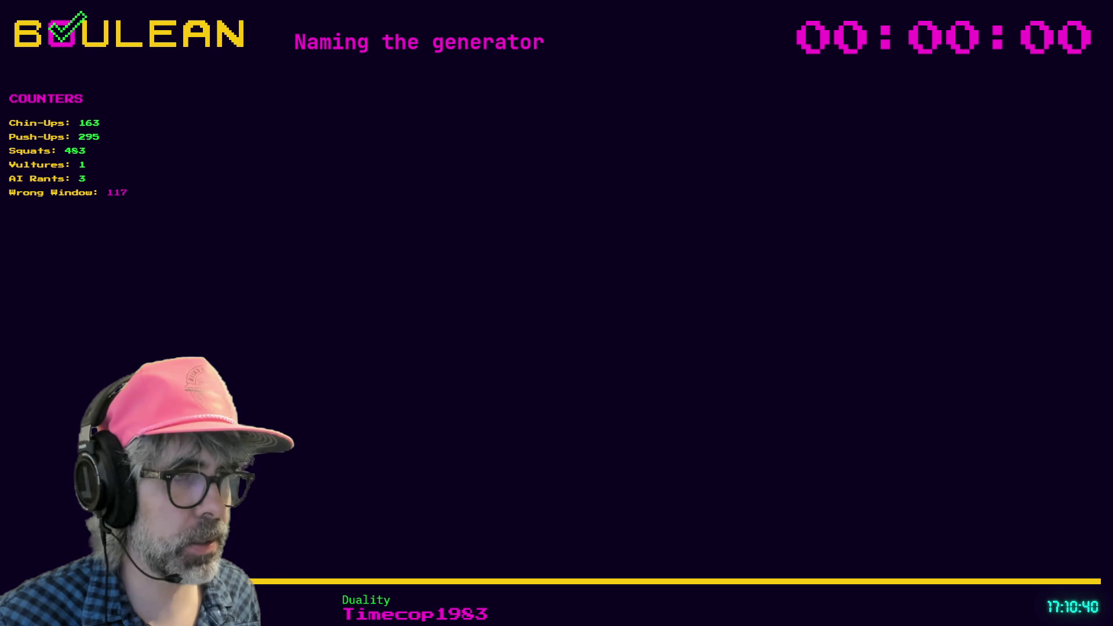
key(alt+Tab)
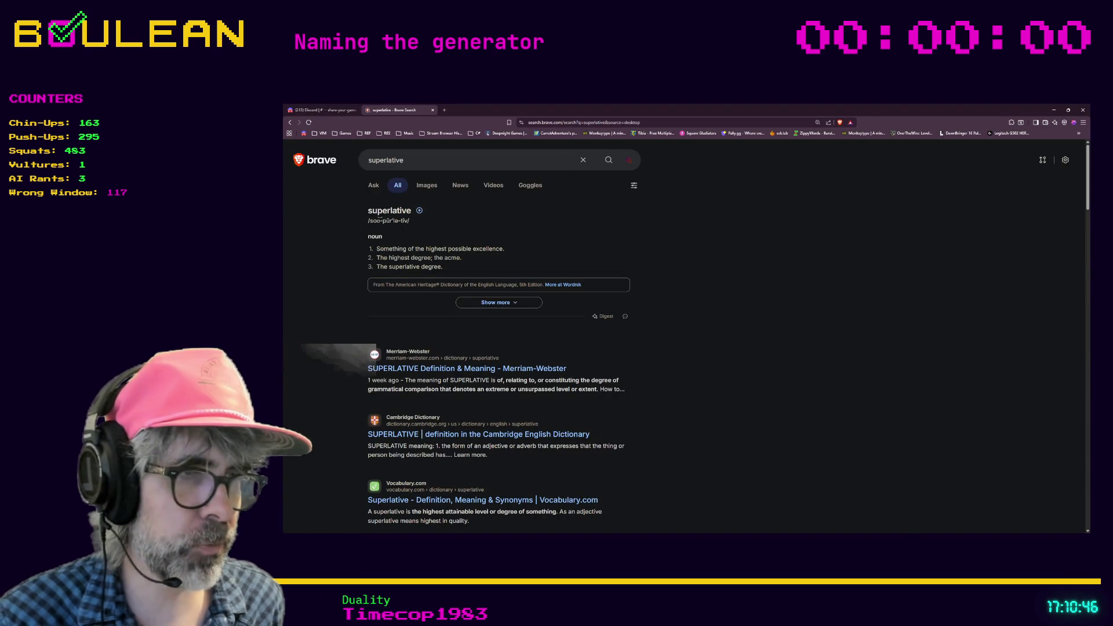
key(alt+Tab)
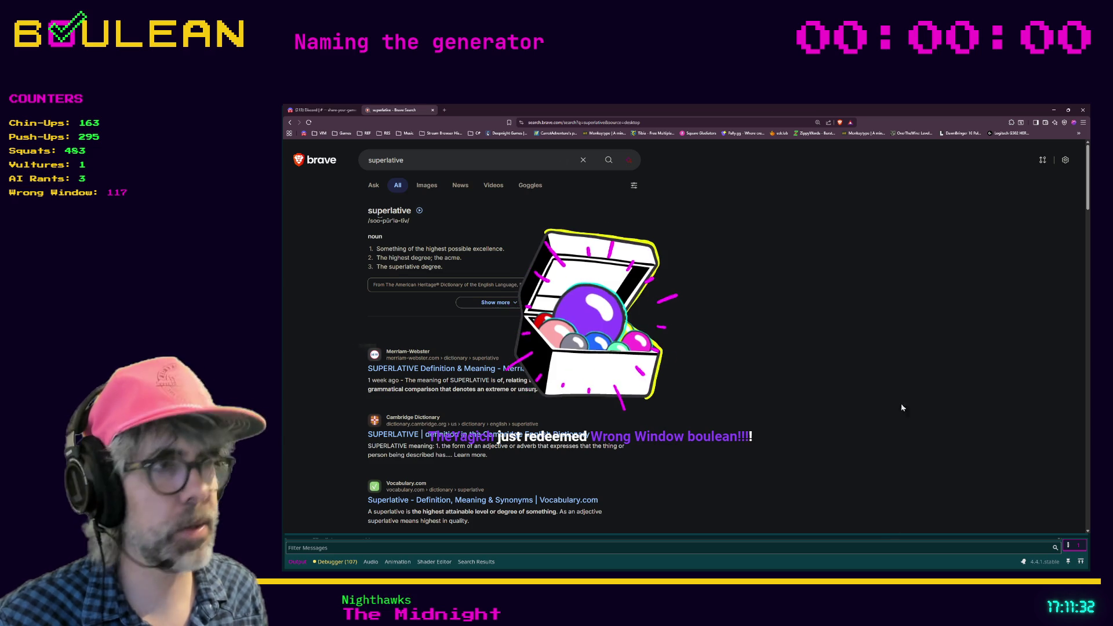
- Minimize Brave and place the cursor at the end of grid_manager.gd's can_interact line
click(1054, 110)
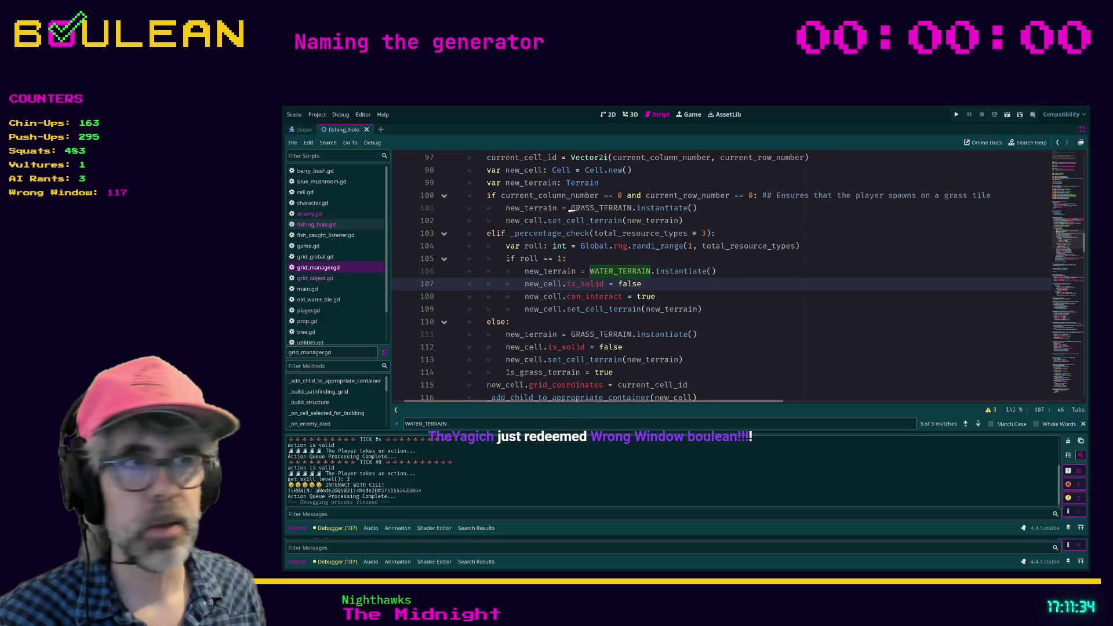
click(657, 296)
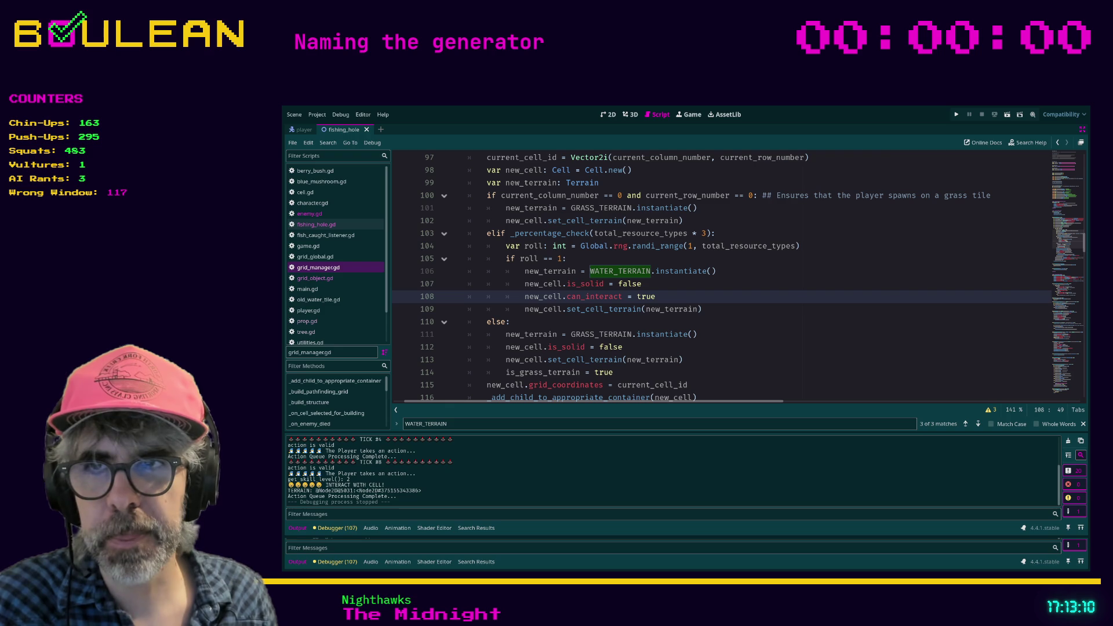
click(712, 312)
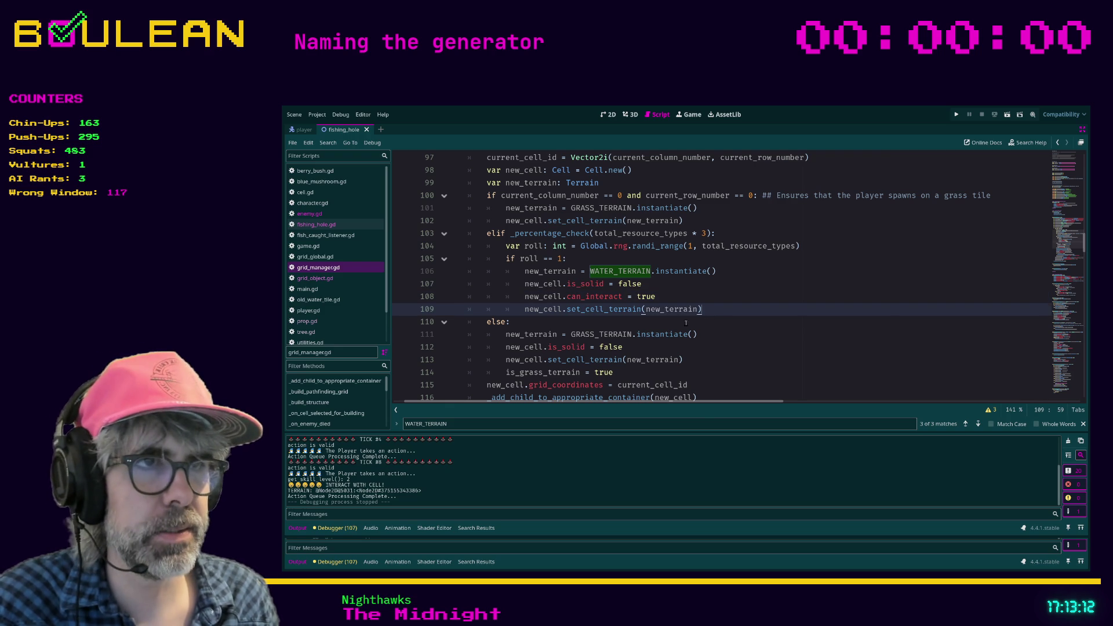
click(686, 323)
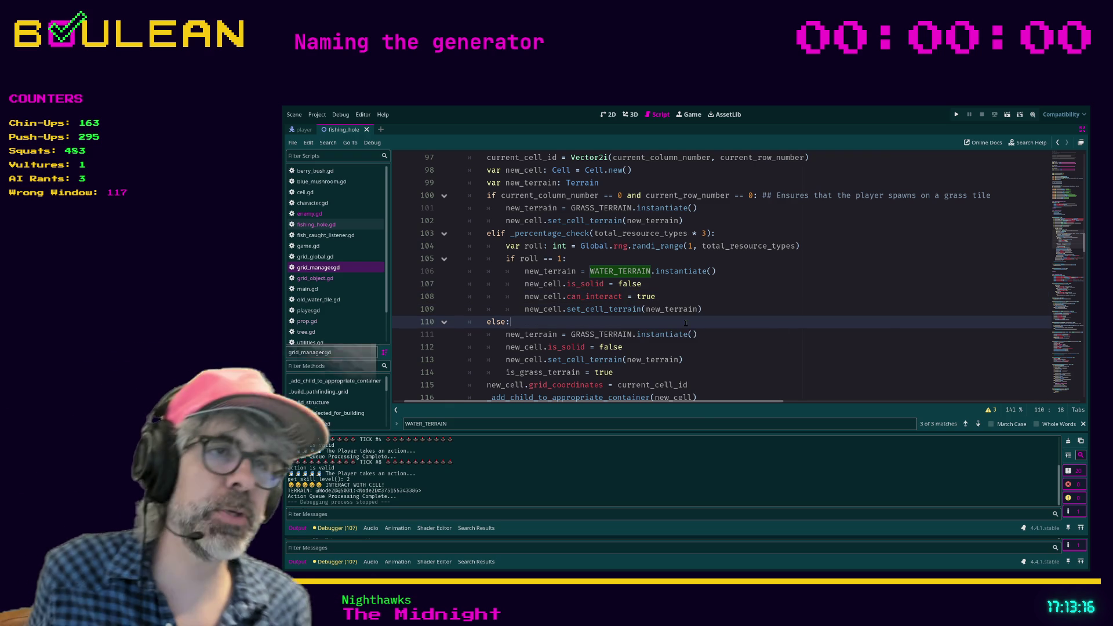
key(Down)
key(Up)
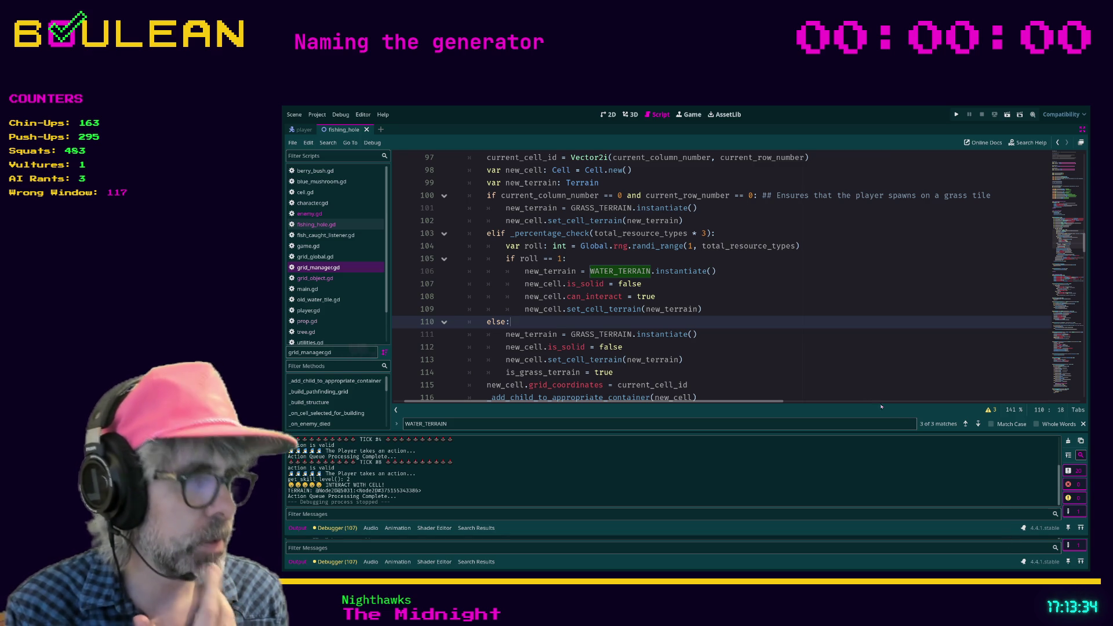
click(850, 371)
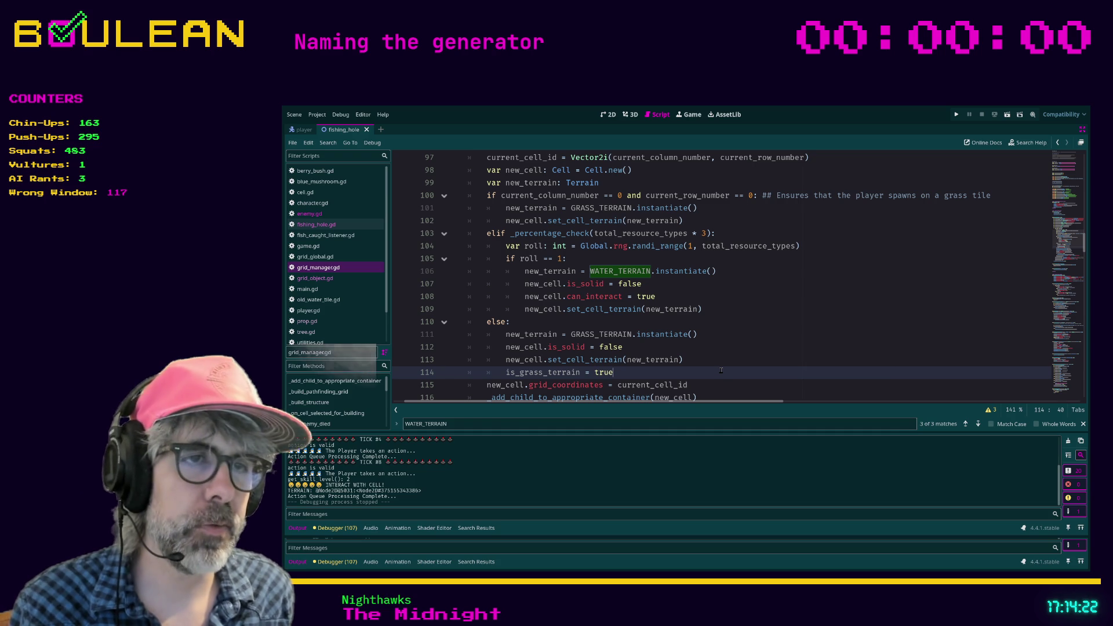
scroll(724, 368, down, 1)
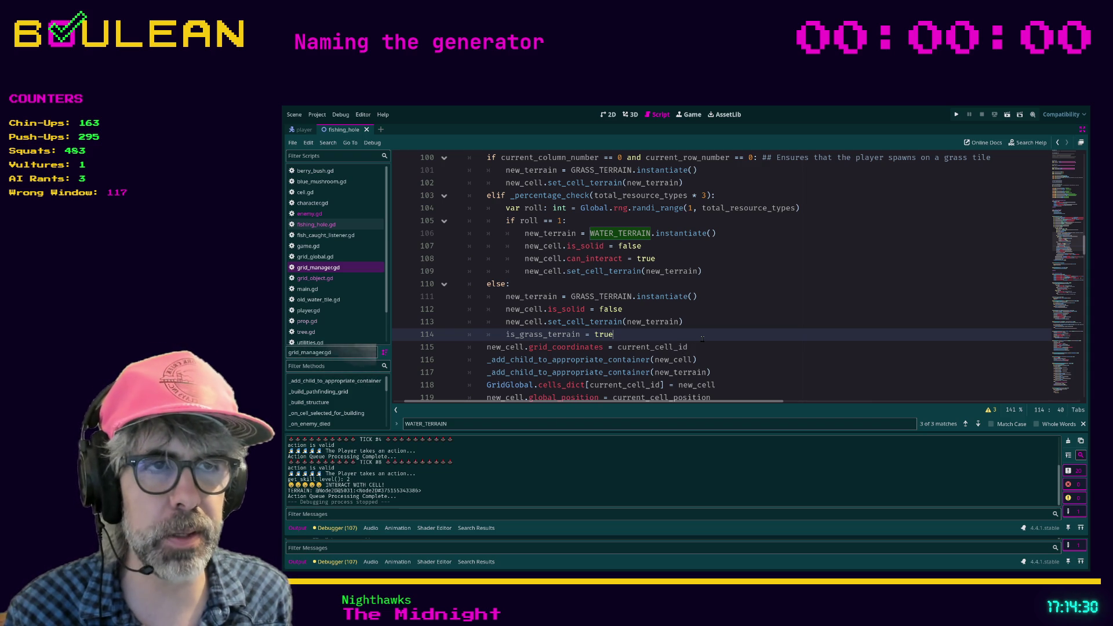
scroll(702, 339, down, 1)
click(731, 362)
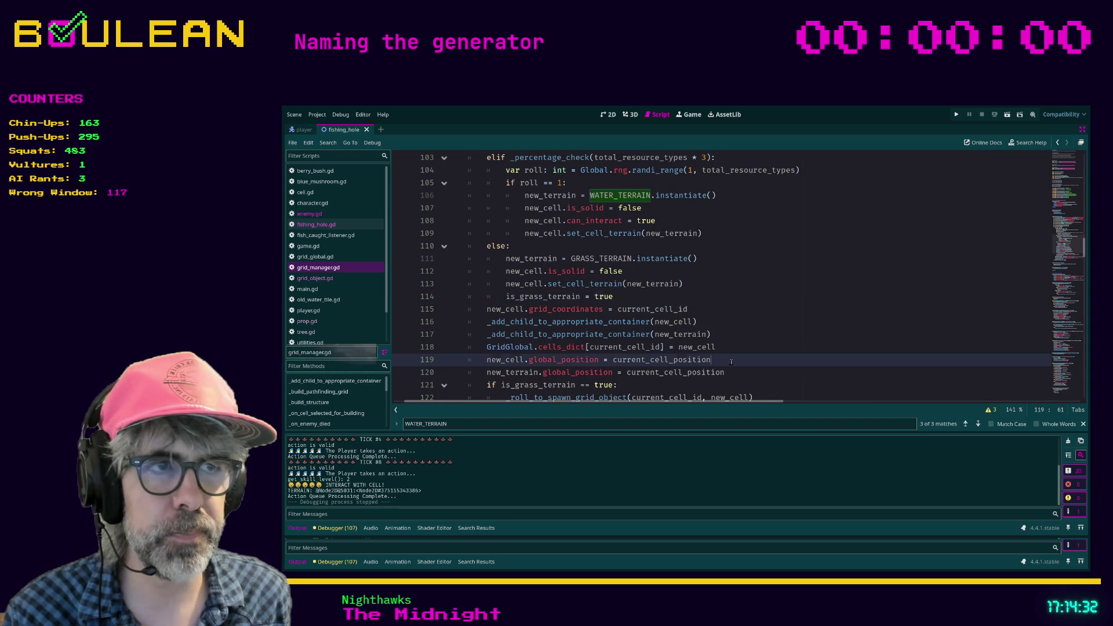
key(ctrl+s)
scroll(711, 347, down, 2)
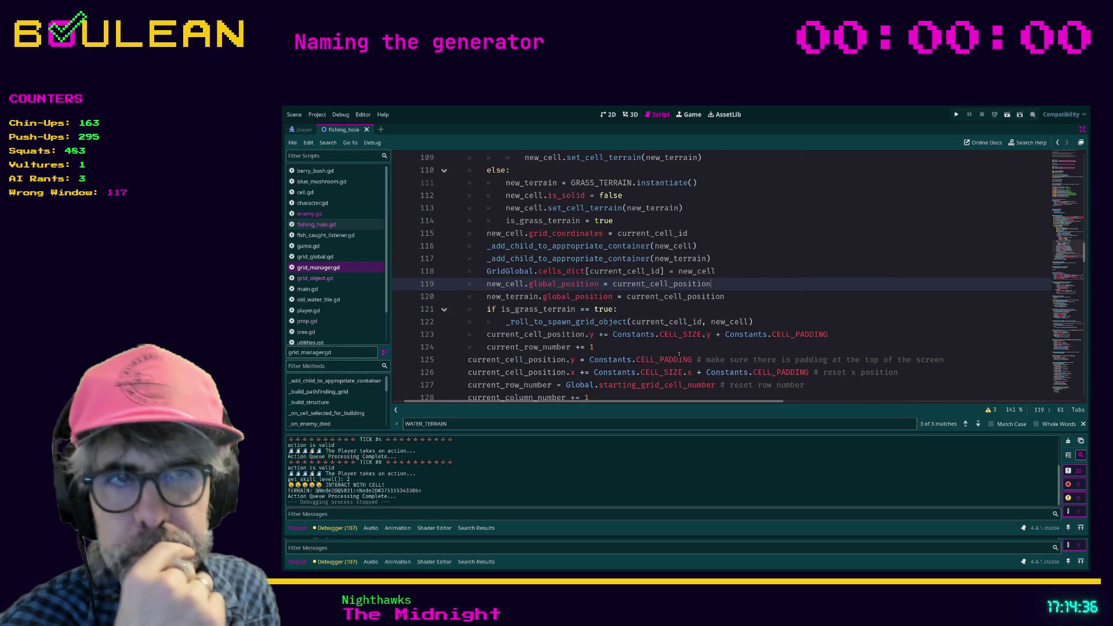
click(636, 352)
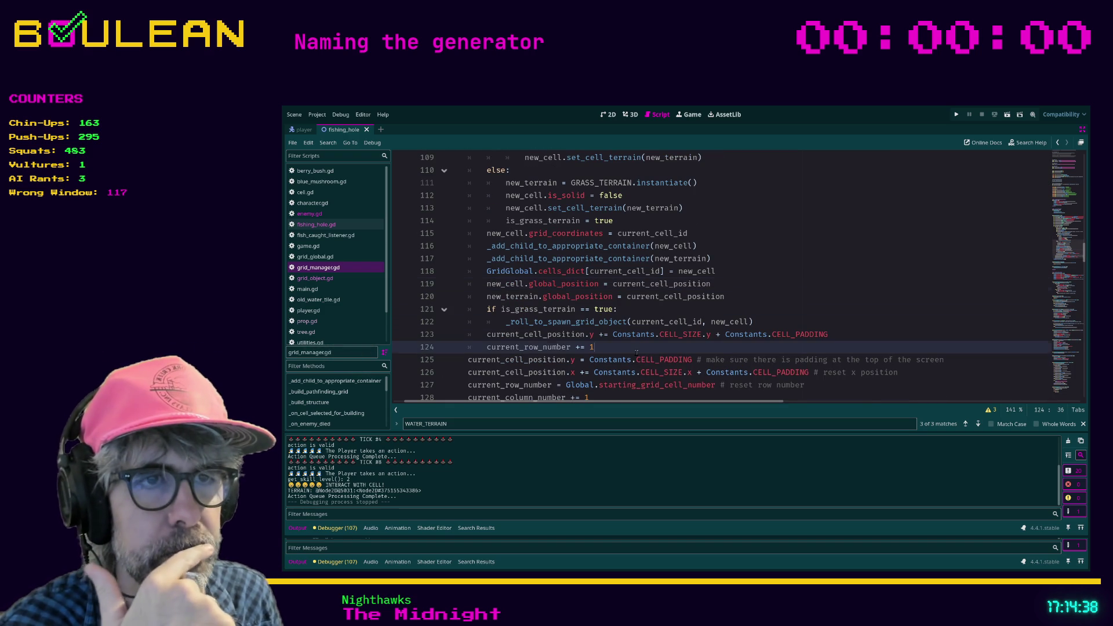
scroll(636, 352, up, 1)
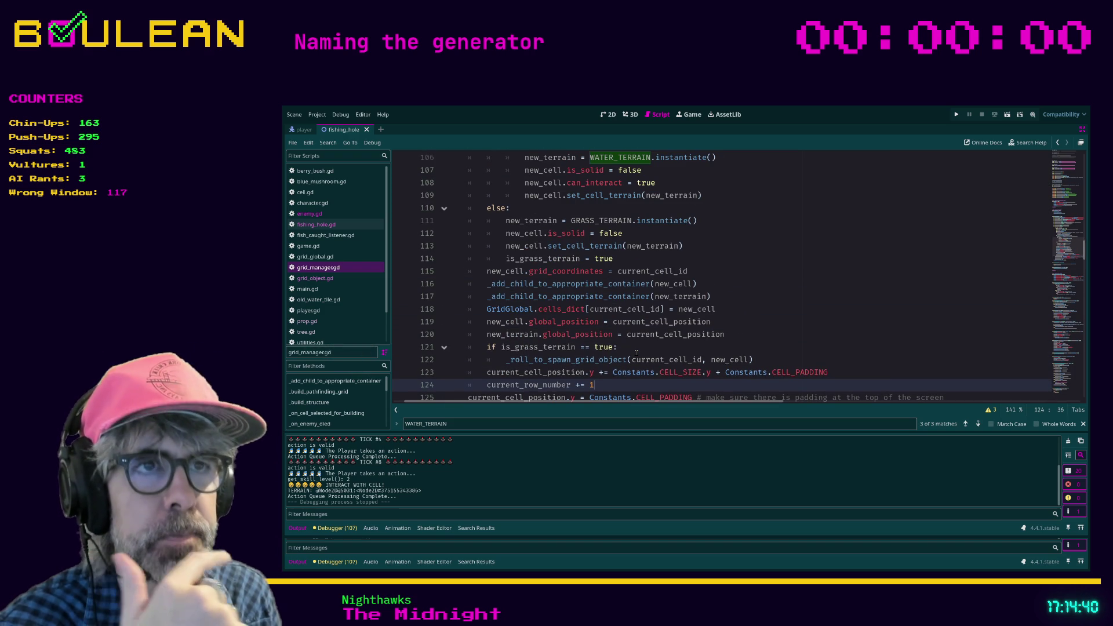
scroll(733, 294, up, 3)
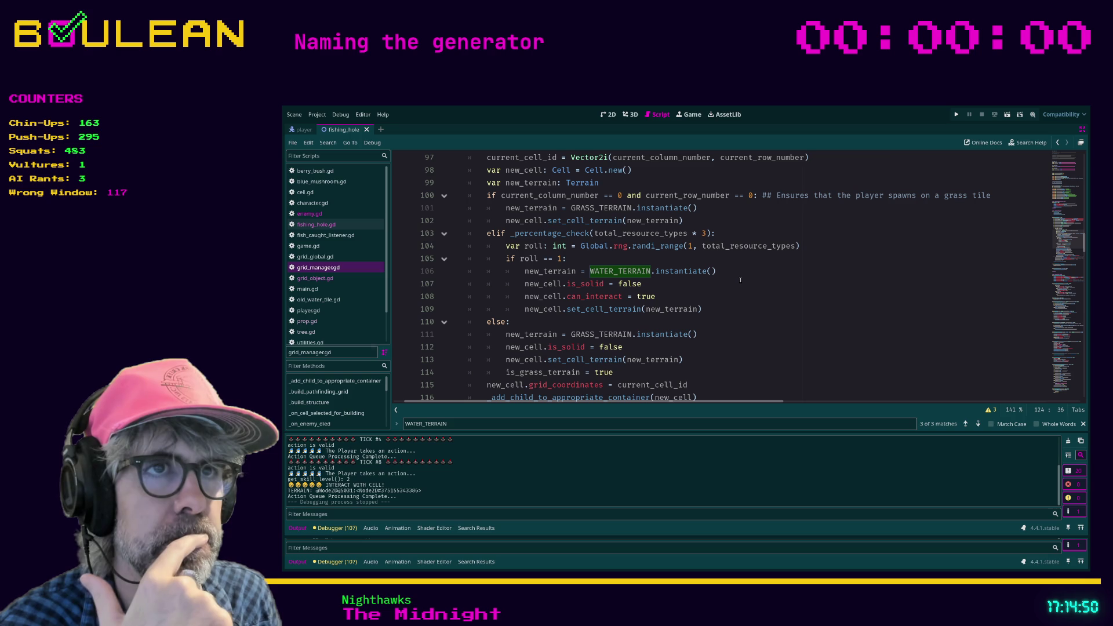
scroll(724, 279, down, 2)
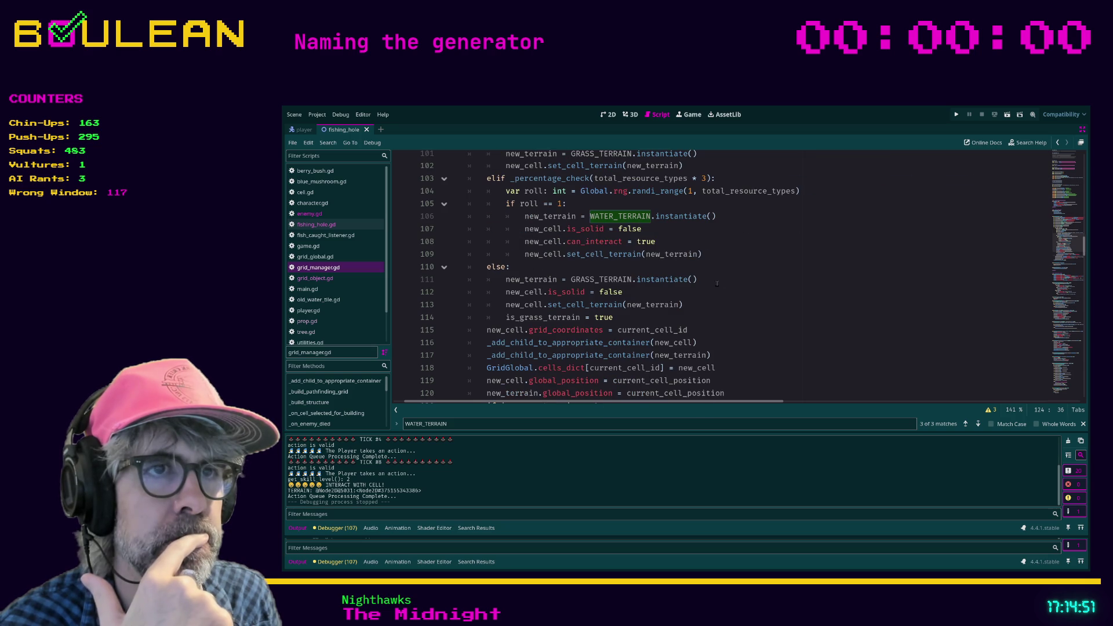
- Add new_cell.add_inhabitant_to_cell(FISHING_HOLE) on a new line below line 109 in the water branch
click(706, 255)
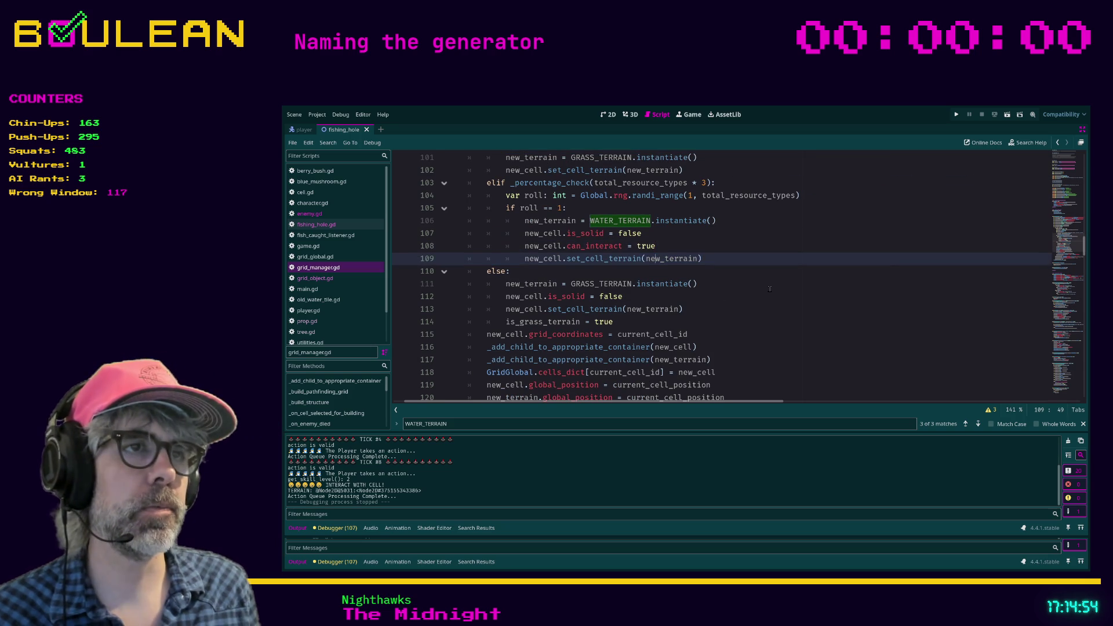
key(Return)
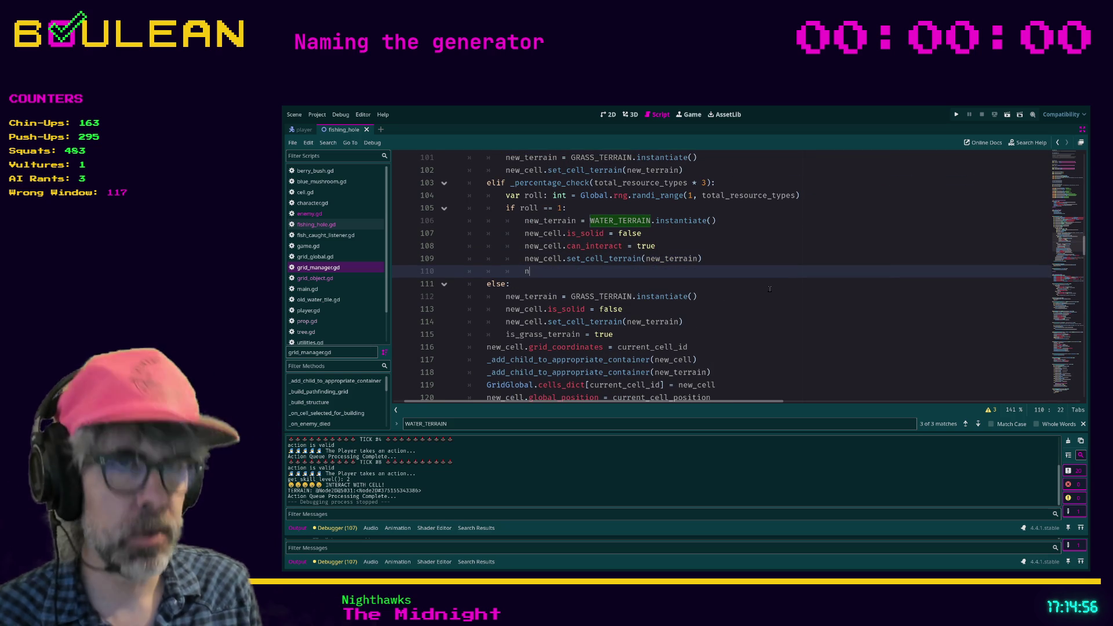
text(new_cell)
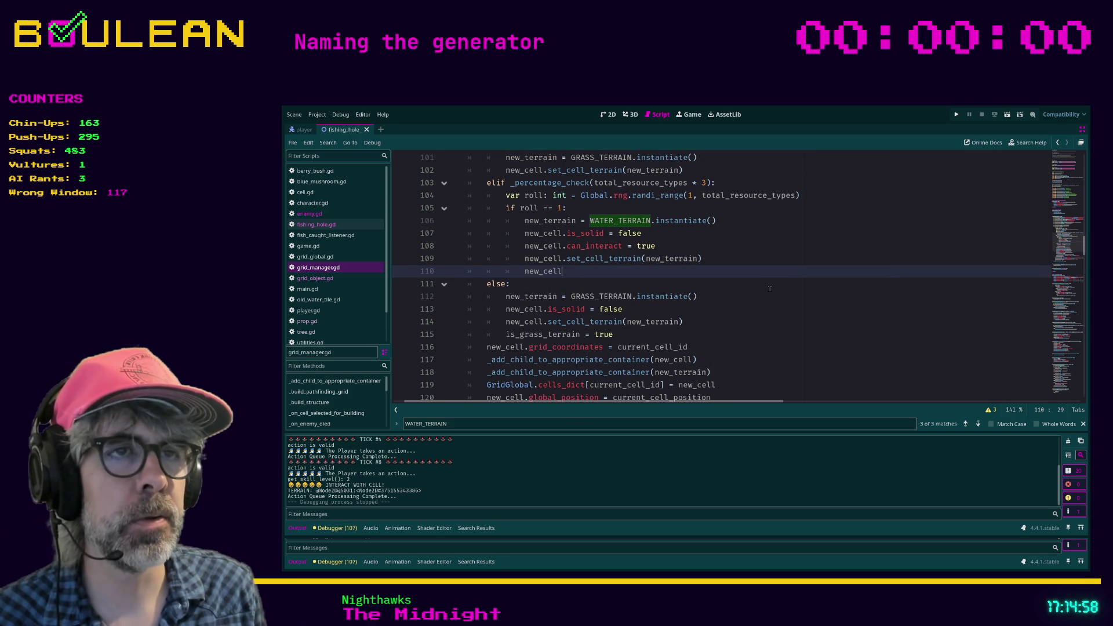
text(.se)
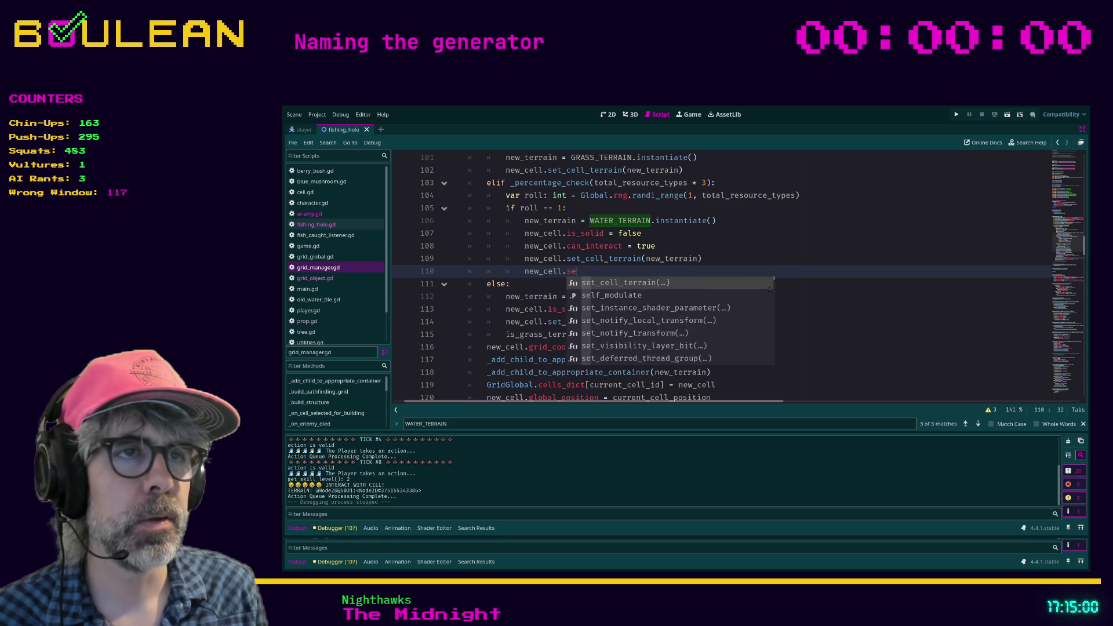
key(BackSpace)
key(BackSpace)
text(add)
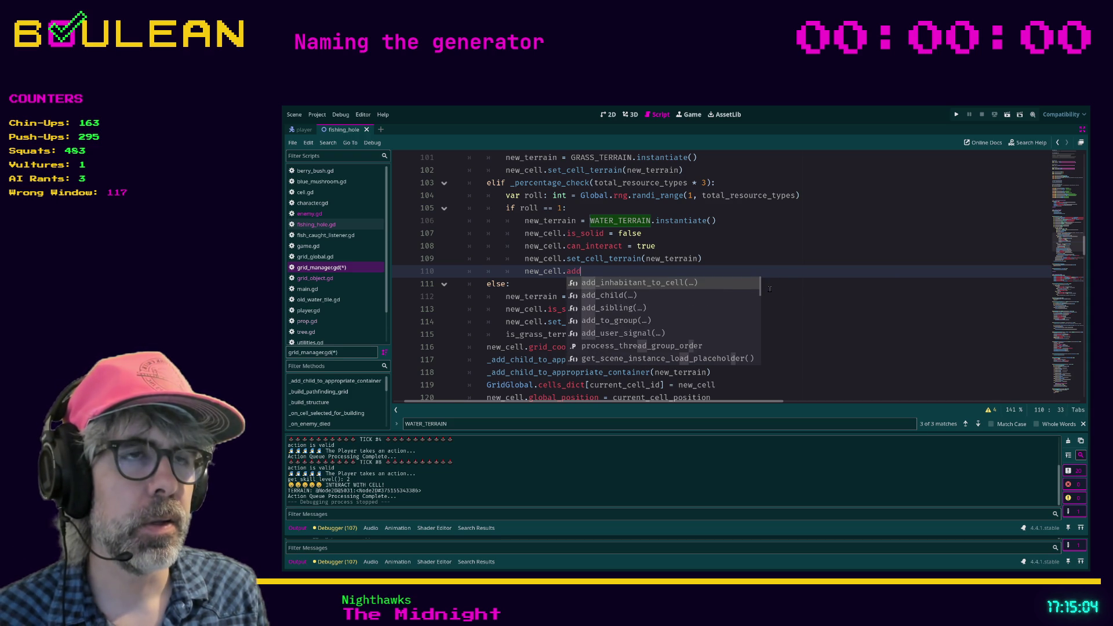
key(Return)
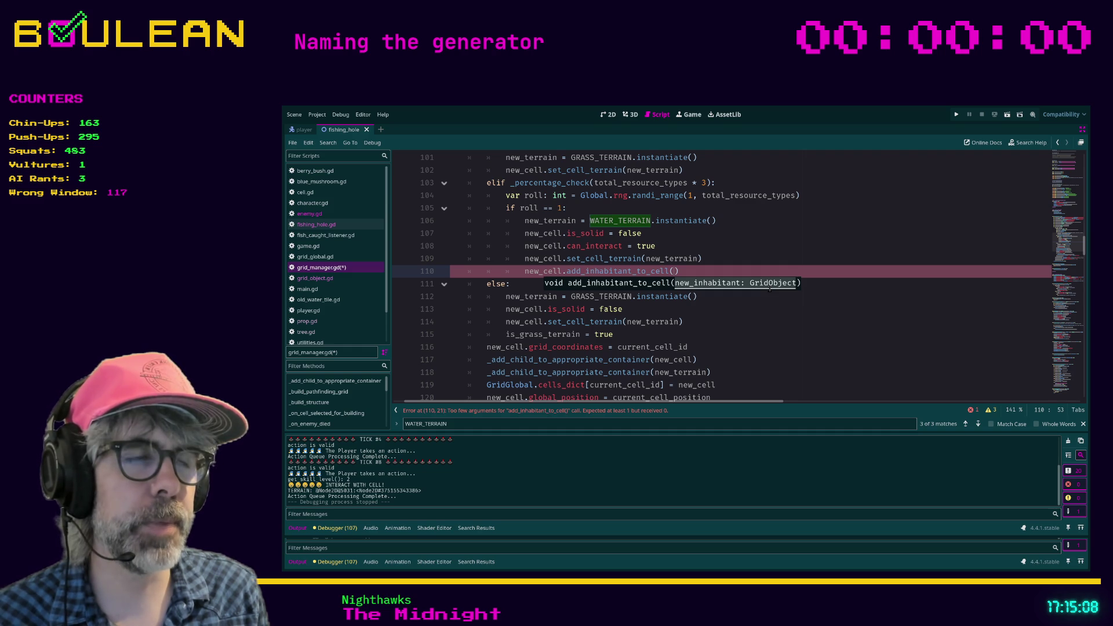
text(FISHING_HOLE)
key(Return)
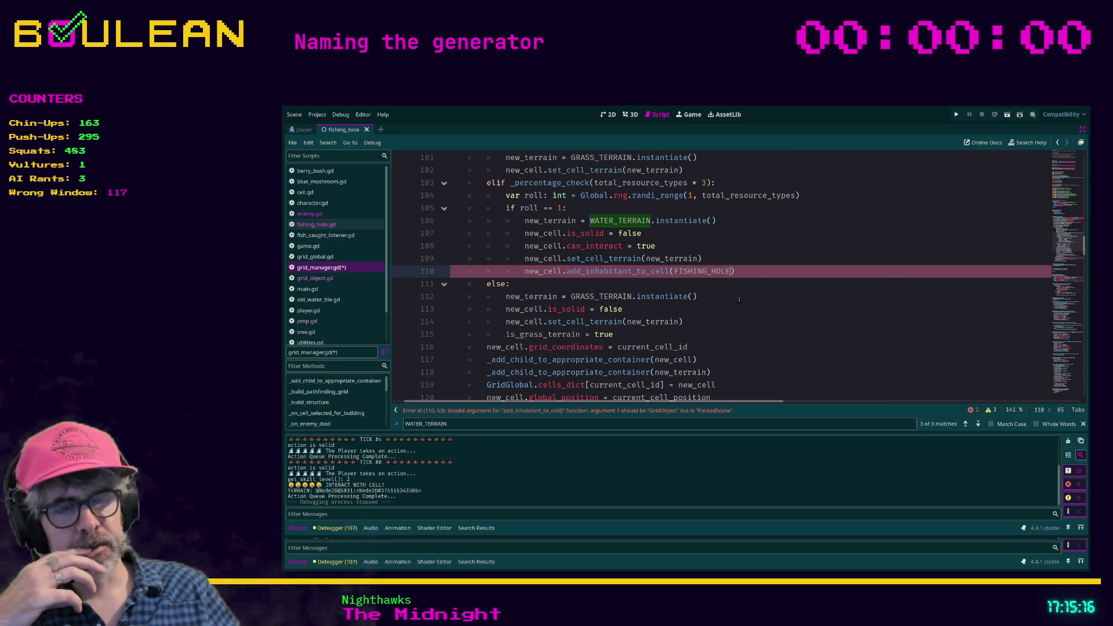
drag(388, 342, 412, 342)
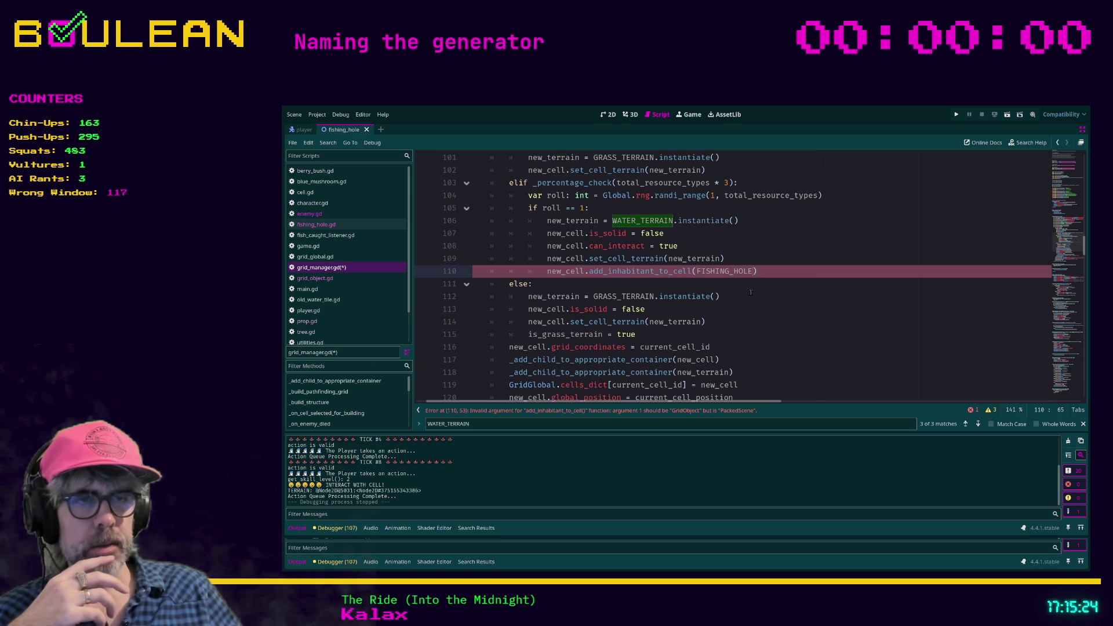
- Scroll up to blank line 35 among the constants and leave distraction-free mode with Ctrl+Shift+F11
scroll(738, 288, up, 15)
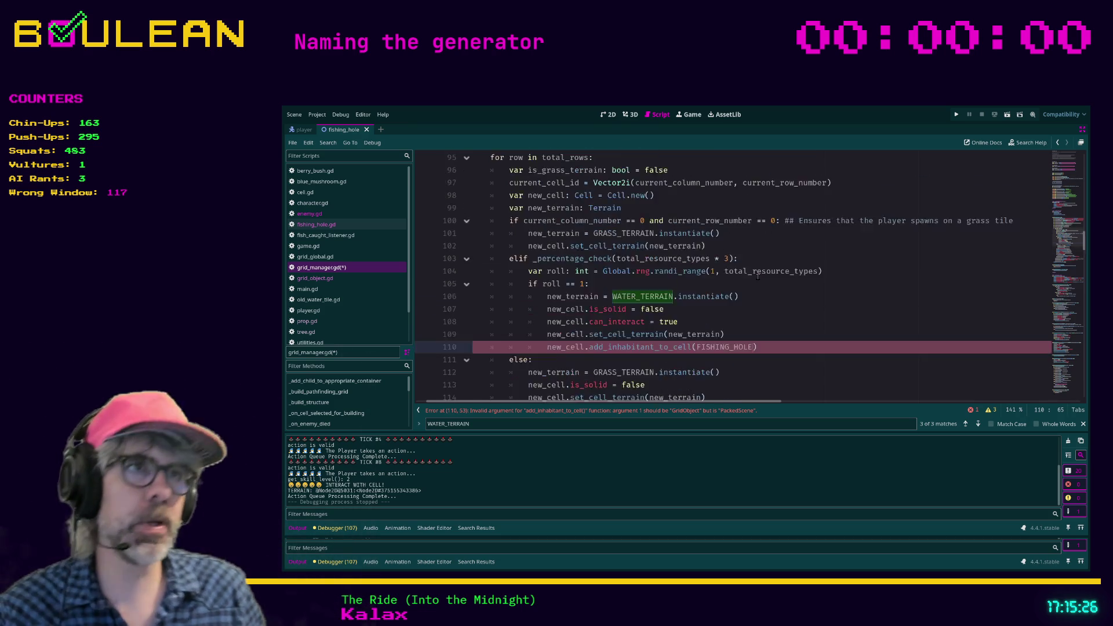
scroll(757, 277, up, 5)
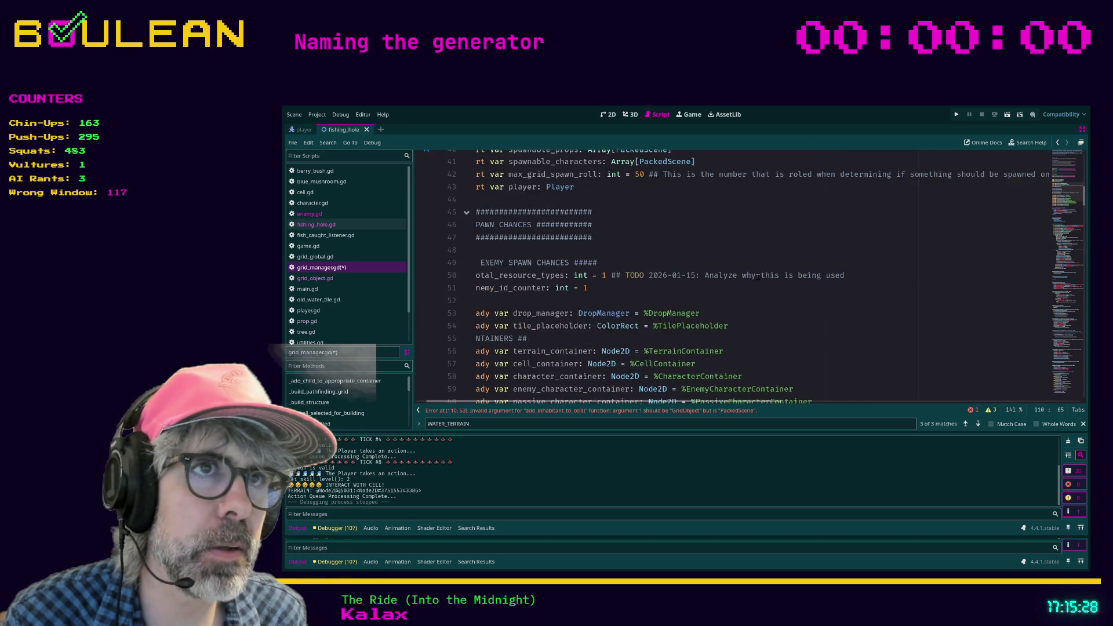
scroll(758, 277, up, 4)
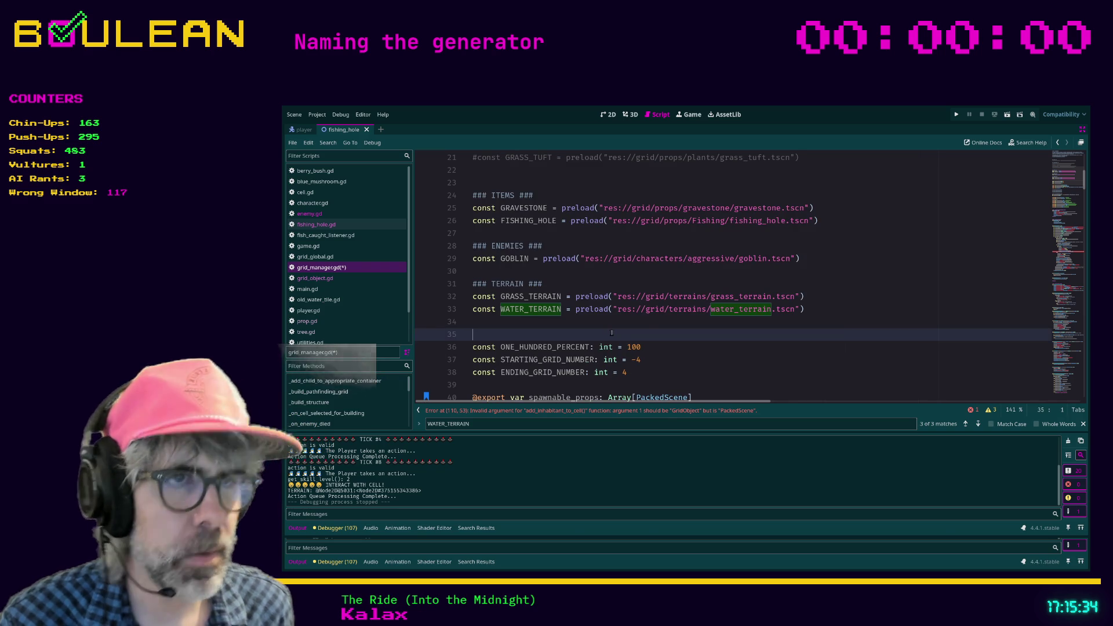
click(612, 334)
key(ctrl+shift+F11)
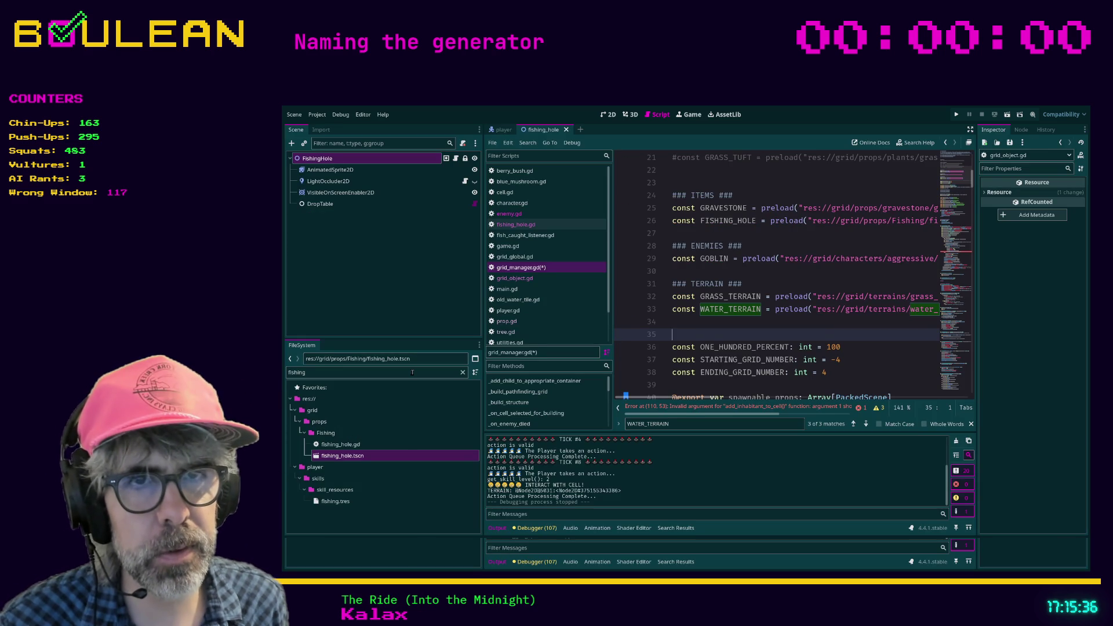
- Drag the fishing_hole.tscn path into the script at line 34, then undo the insertion
double_click(412, 372)
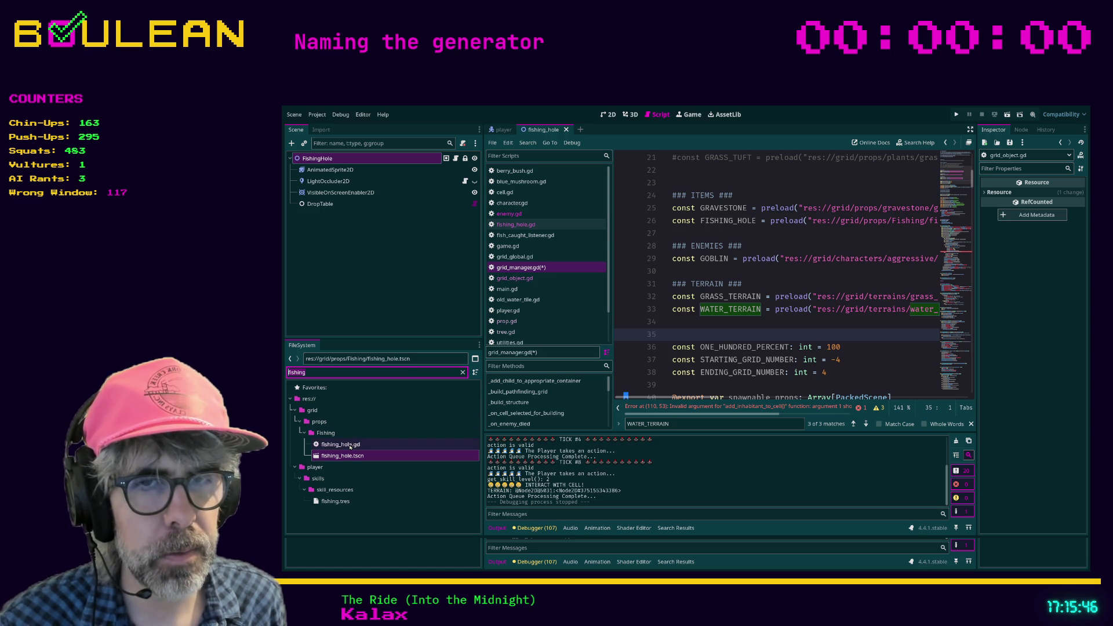
mouse_move(342, 456)
mouse_down()
mouse_move(398, 455)
mouse_move(684, 330)
mouse_up()
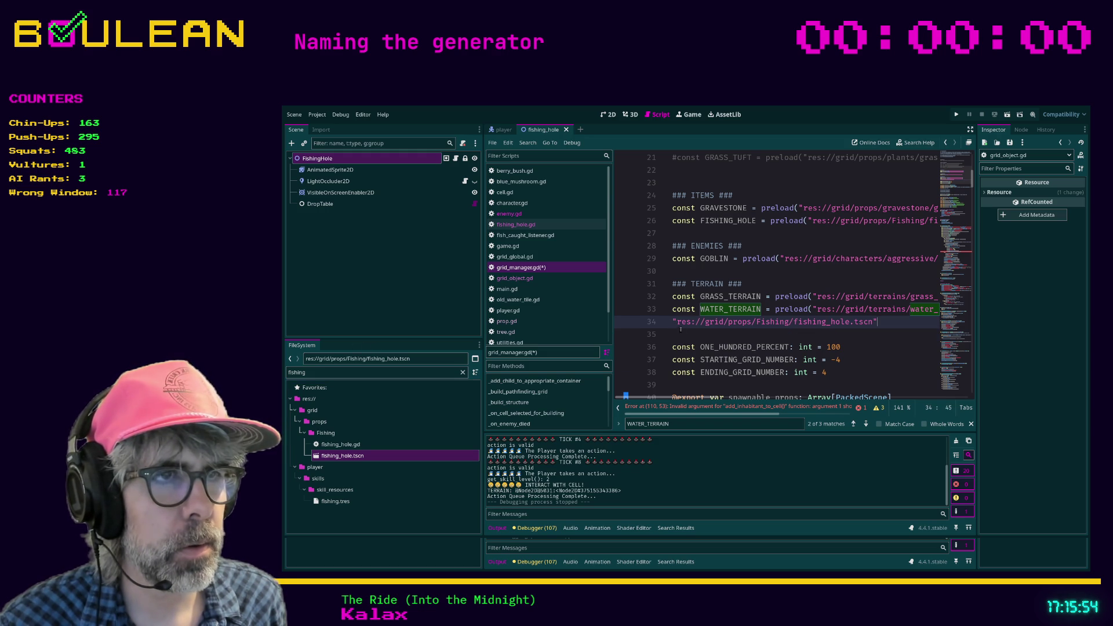
click(682, 332)
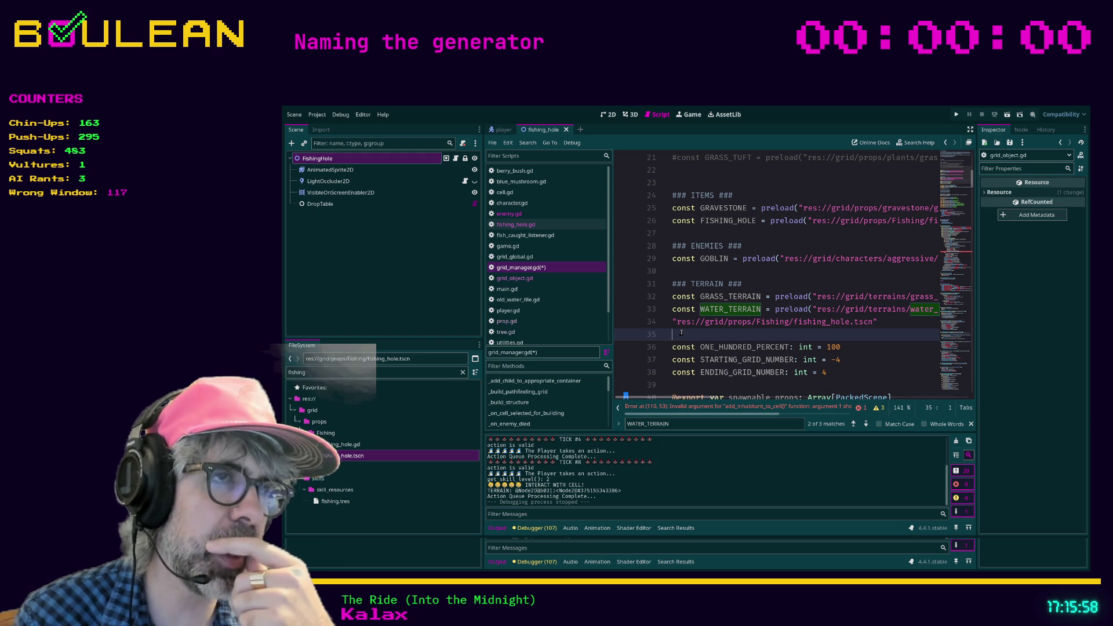
key(ctrl+z)
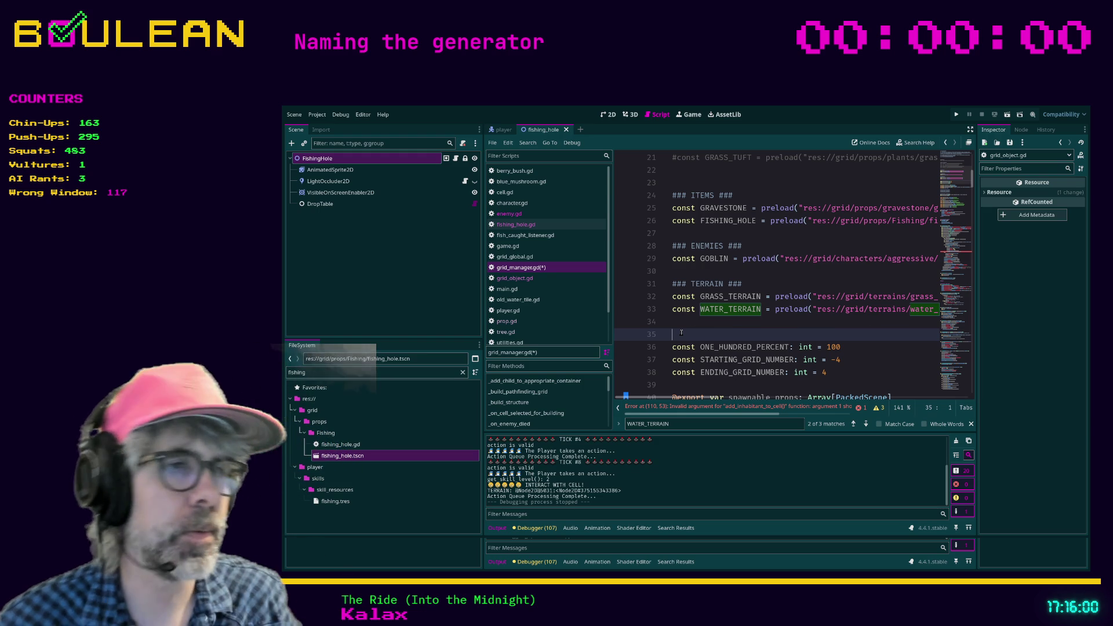
- Jump to the add_inhabitant_to_cell(FISHING_HOLE) error on line 110
click(741, 409)
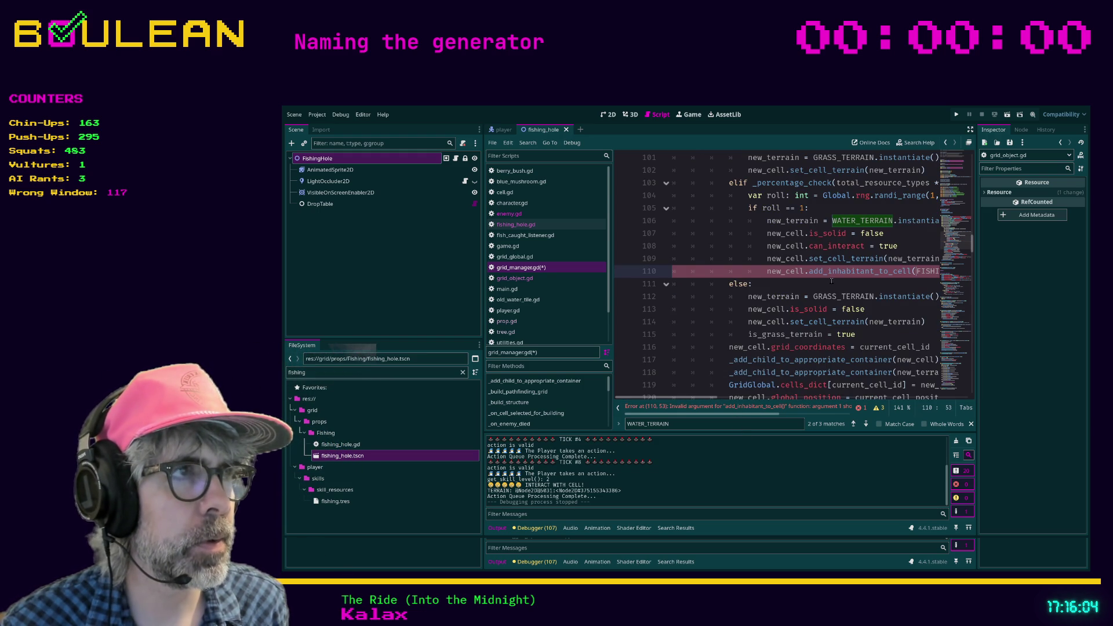
ctrl+scroll(800, 289, down, 2)
click(811, 270)
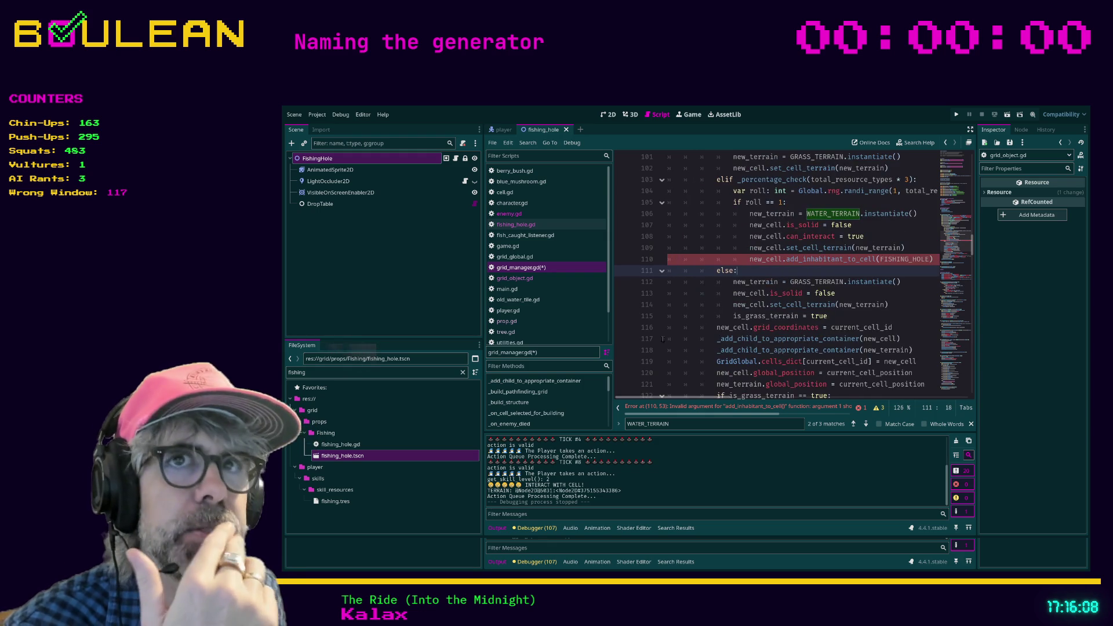
- Filter FileSystem by 'grid', open grid_manager.tscn and select its GridManager node
double_click(396, 372)
text(grid)
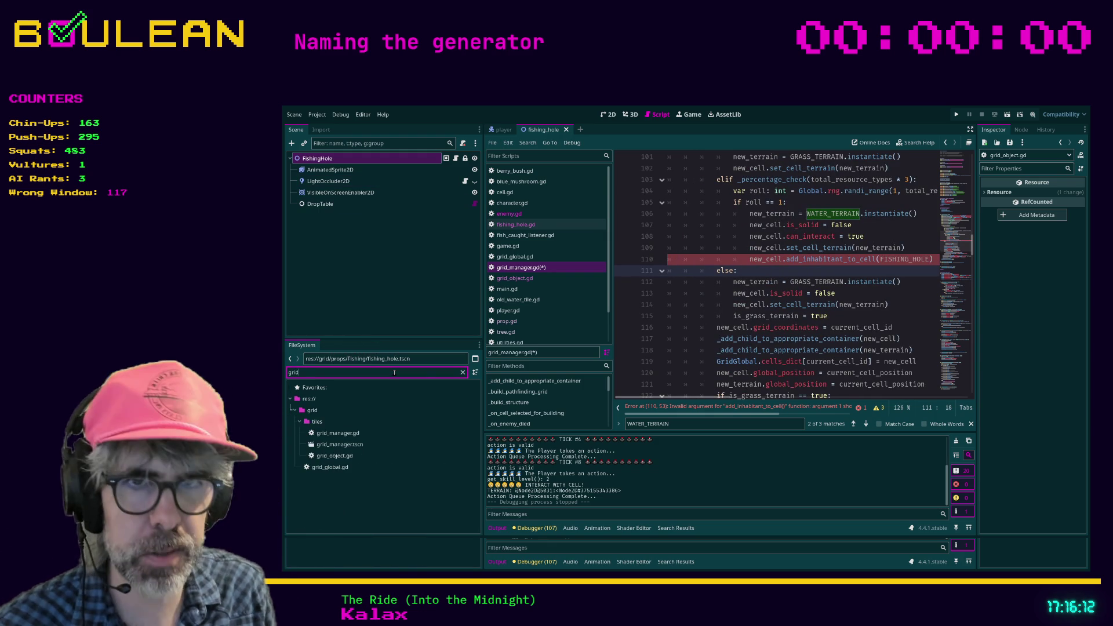
double_click(354, 444)
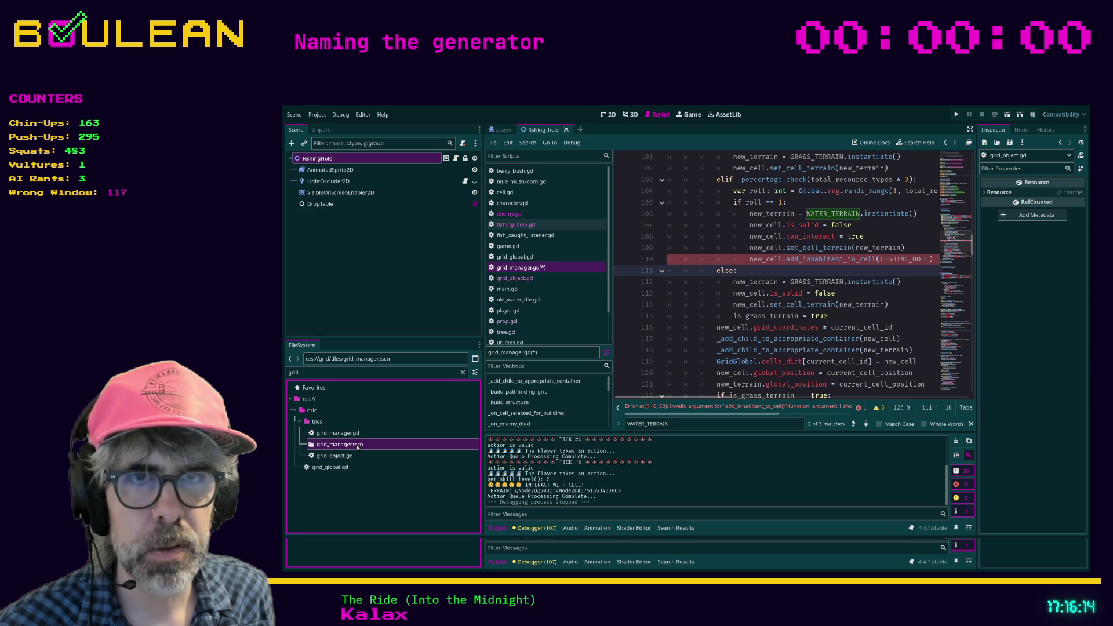
click(319, 158)
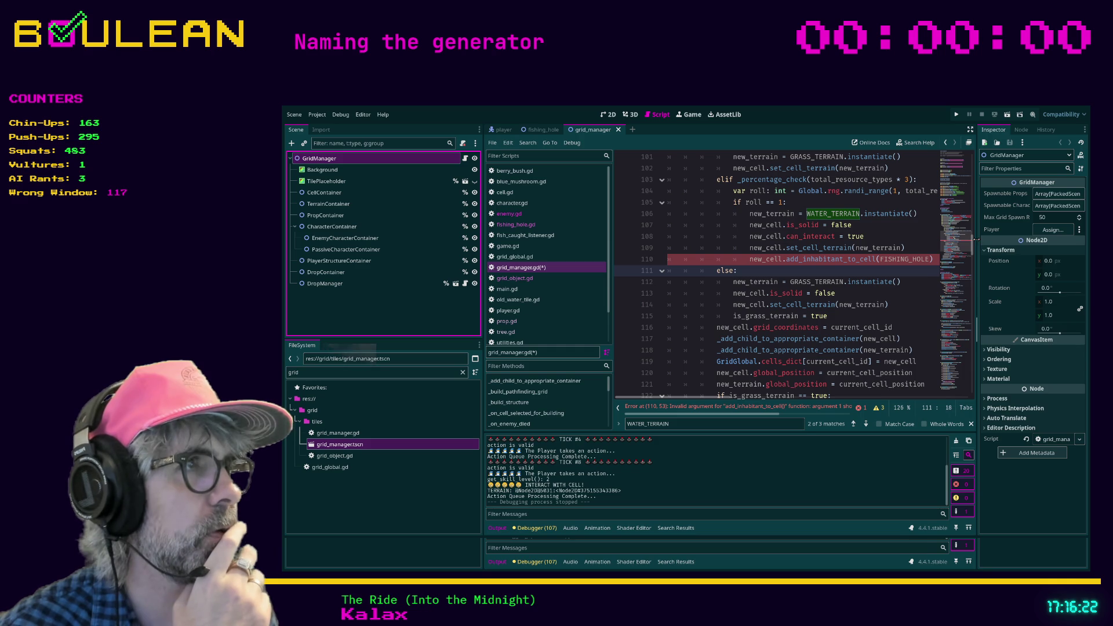
drag(977, 238, 1003, 239)
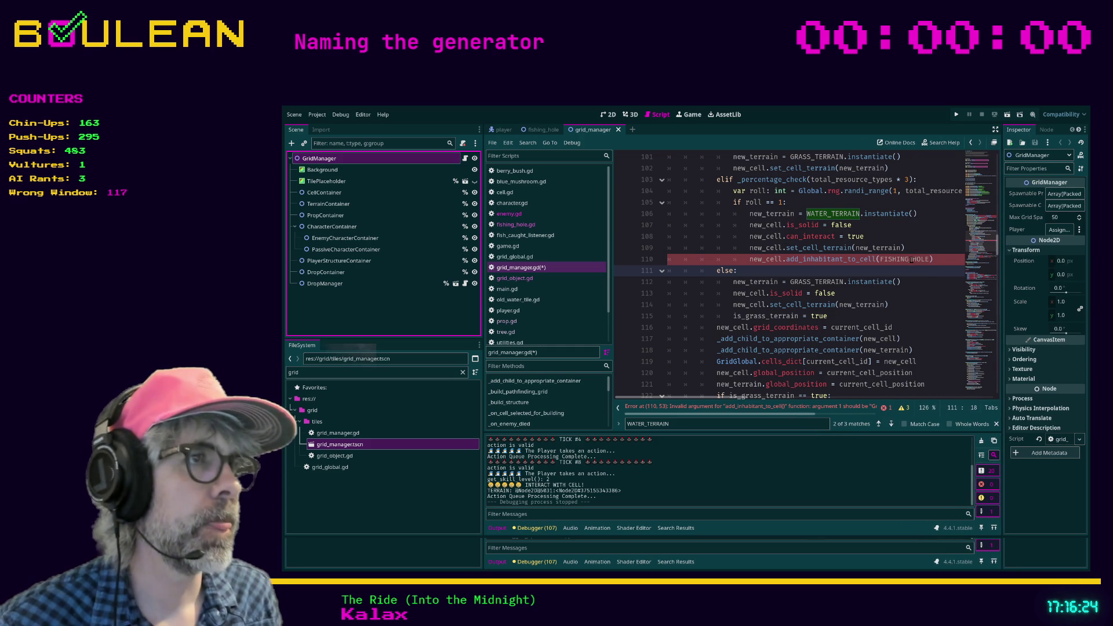
- Start a new line after line 110, try a _spawn_prop() call from autocomplete, then delete it
click(945, 259)
key(Return)
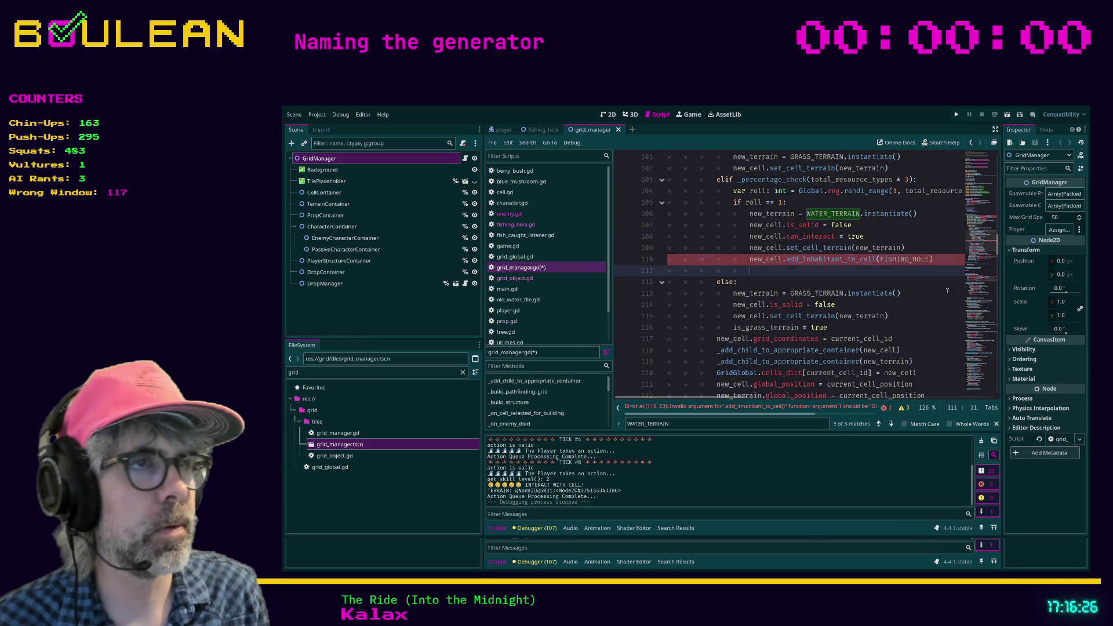
text(sp)
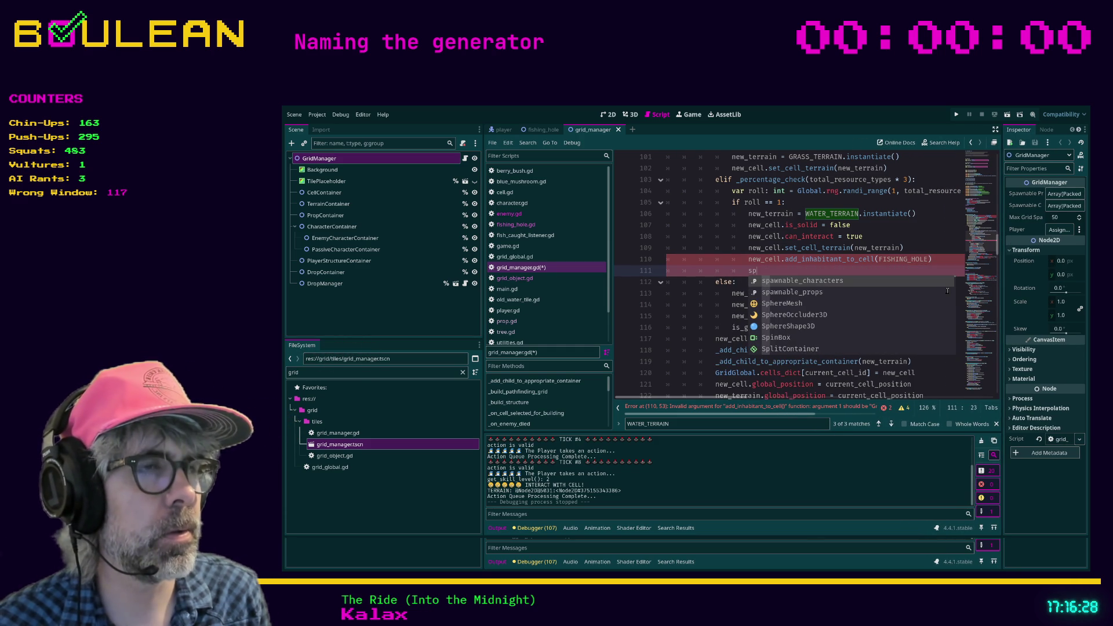
text(awn)
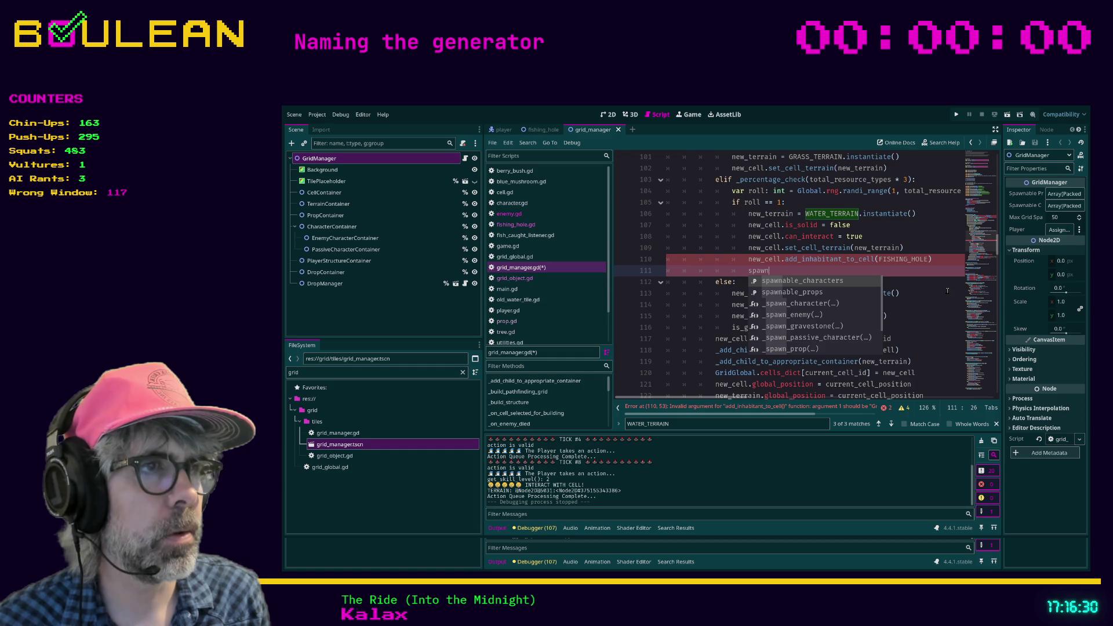
key(Down)
key(Down)
key(Down)
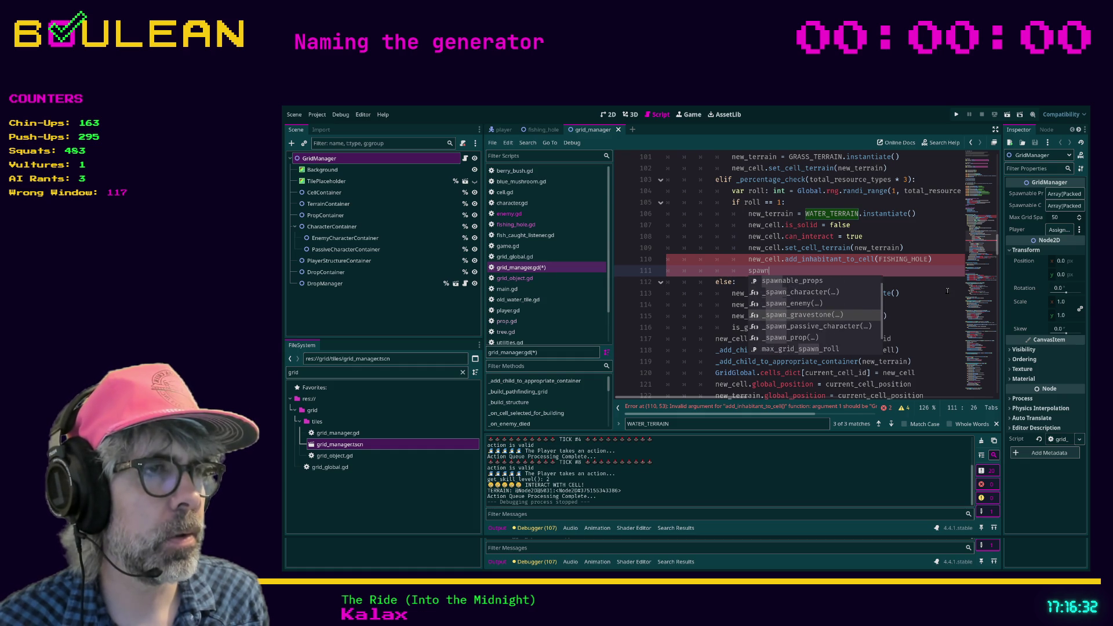
key(Return)
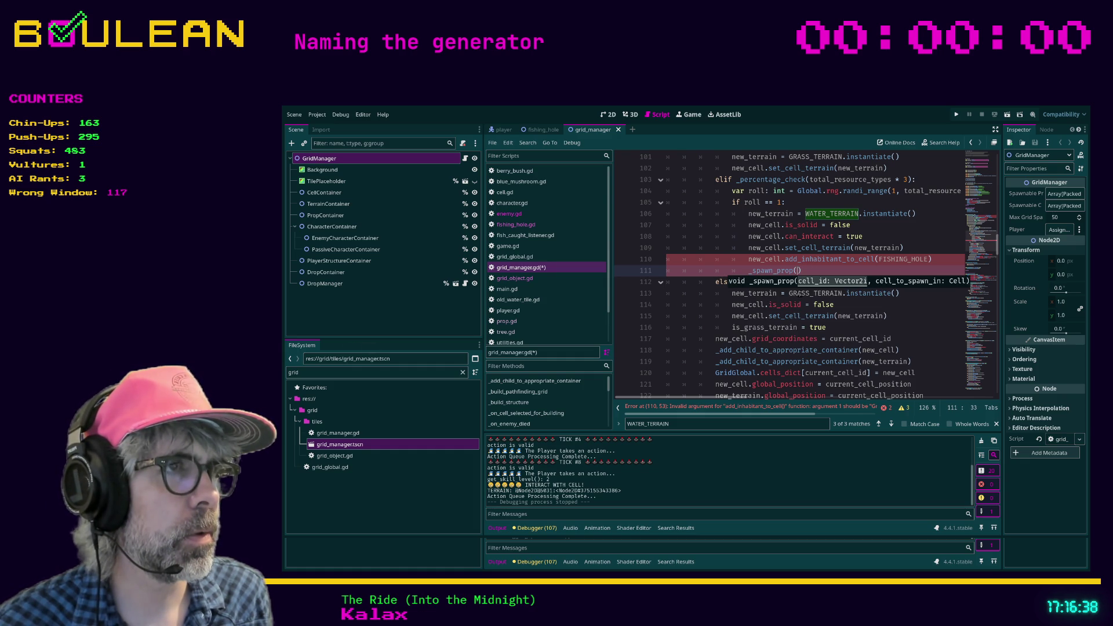
scroll(748, 401, right, 2)
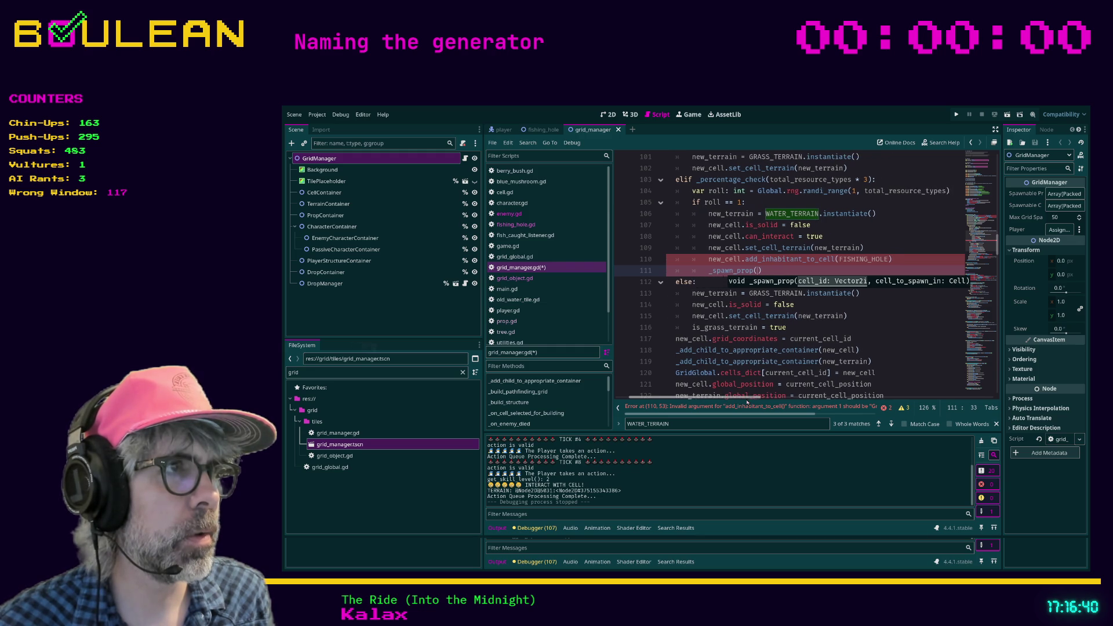
scroll(747, 401, left, 1)
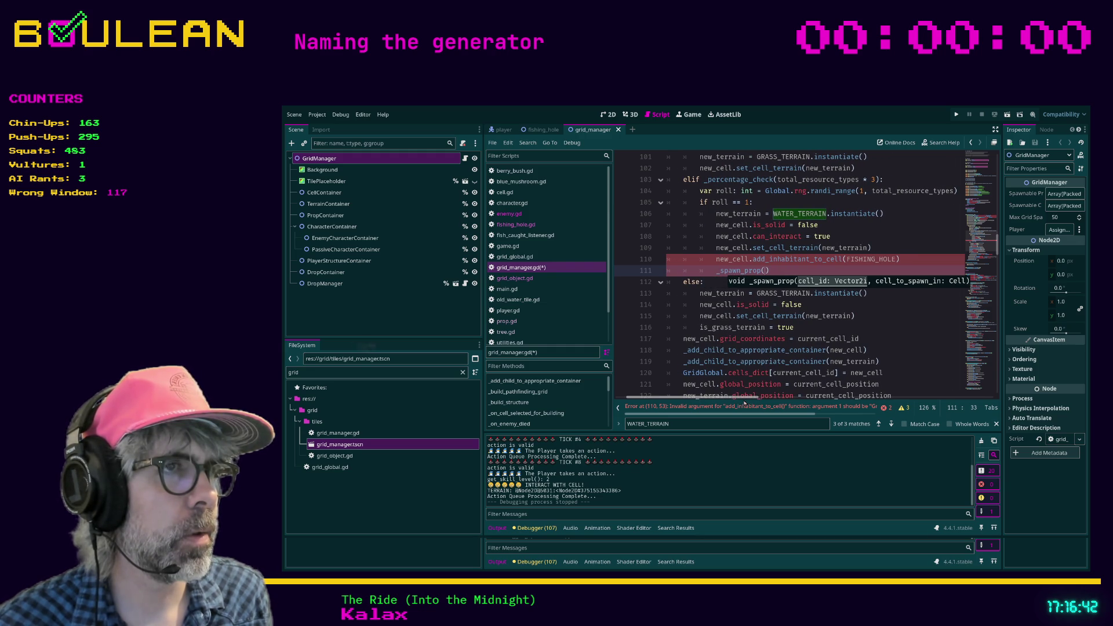
key(Right)
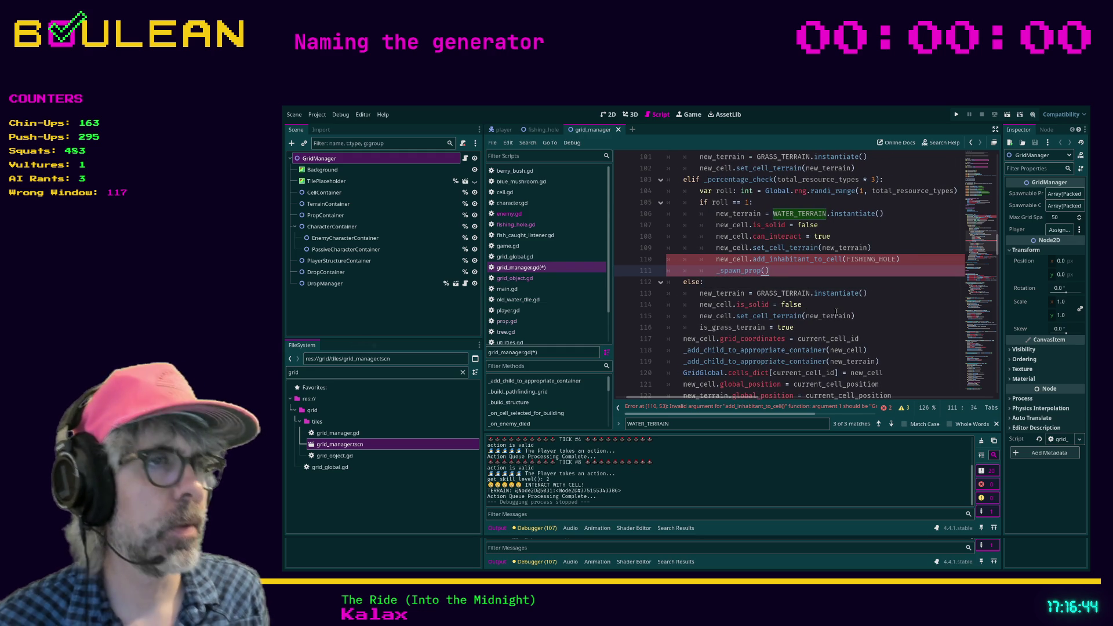
key(shift+Home)
key(BackSpace)
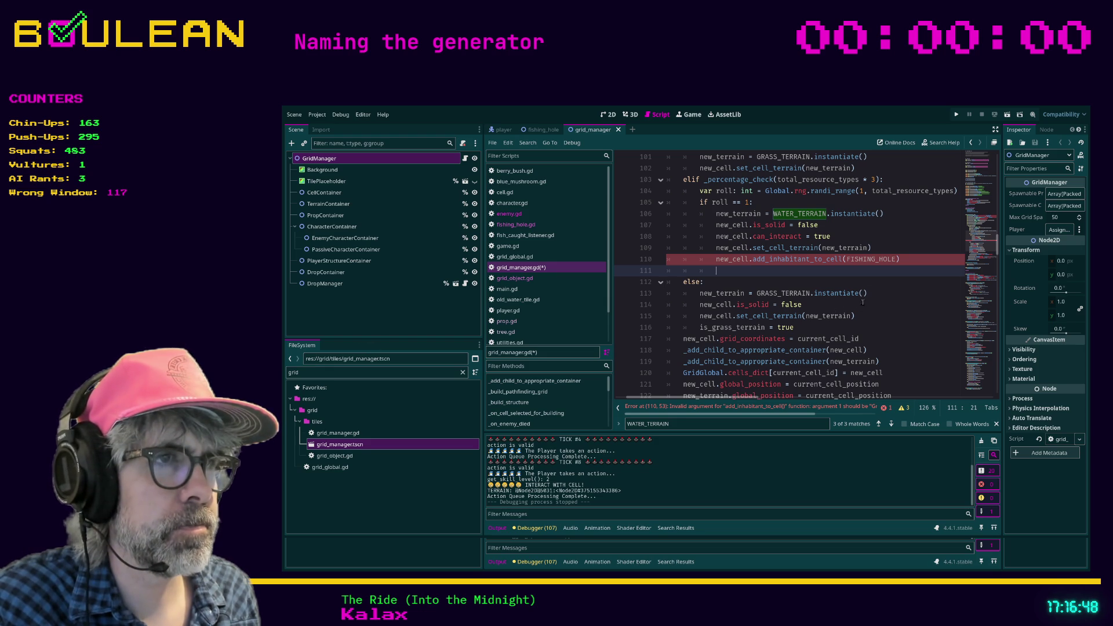
- Return grid_manager.gd to distraction-free editing with the side docks hidden
scroll(857, 282, down, 1)
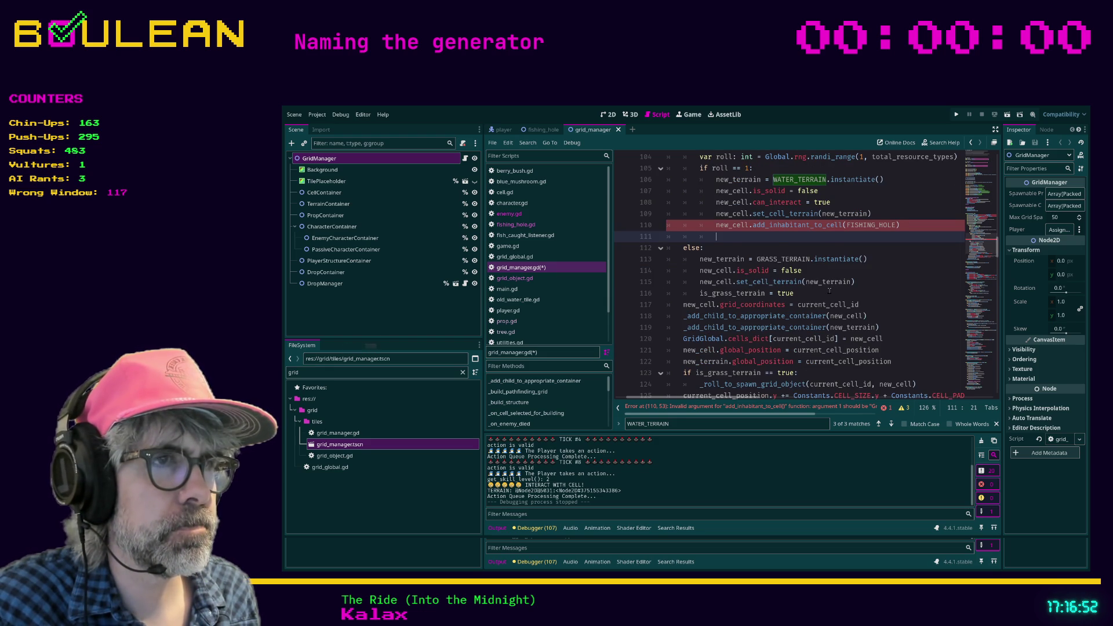
scroll(830, 291, down, 1)
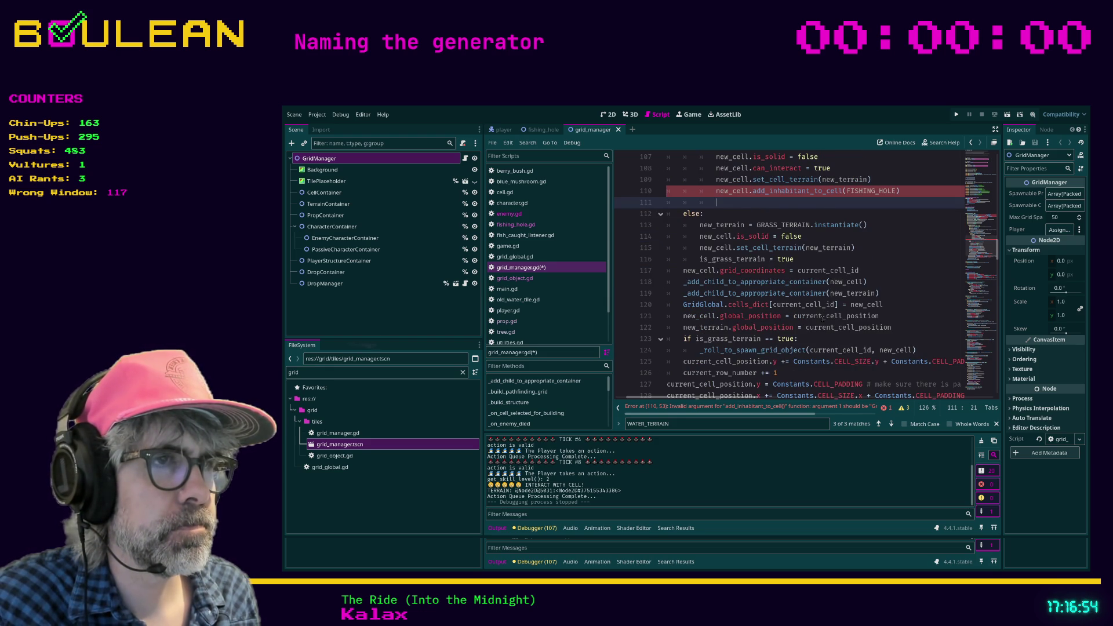
scroll(823, 318, down, 1)
scroll(823, 319, down, 1)
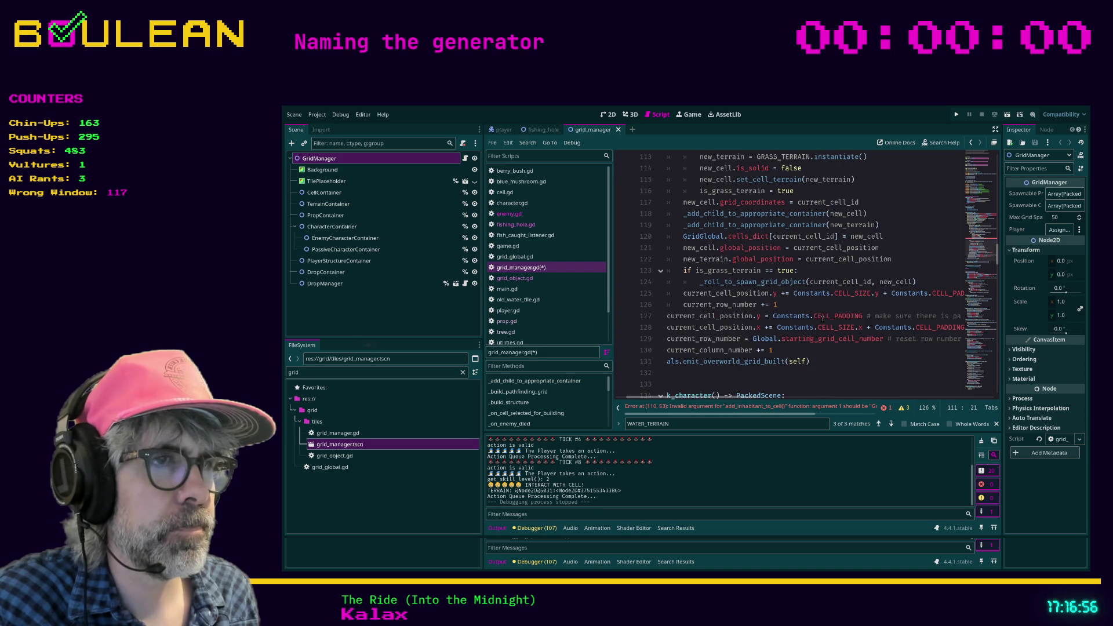
scroll(823, 319, up, 4)
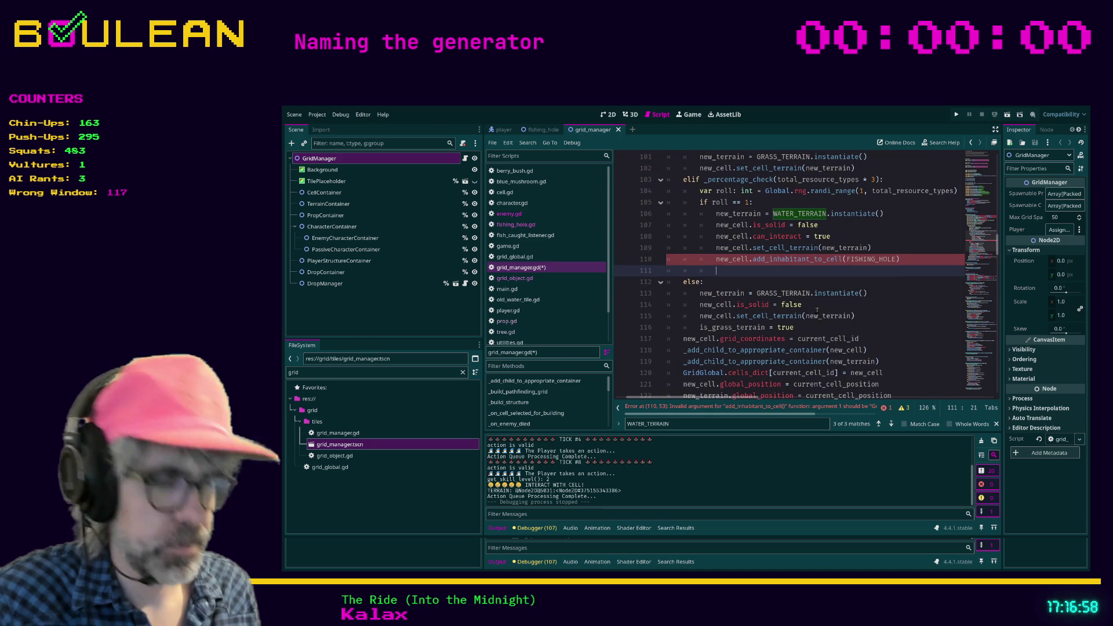
key(ctrl+shift+F11)
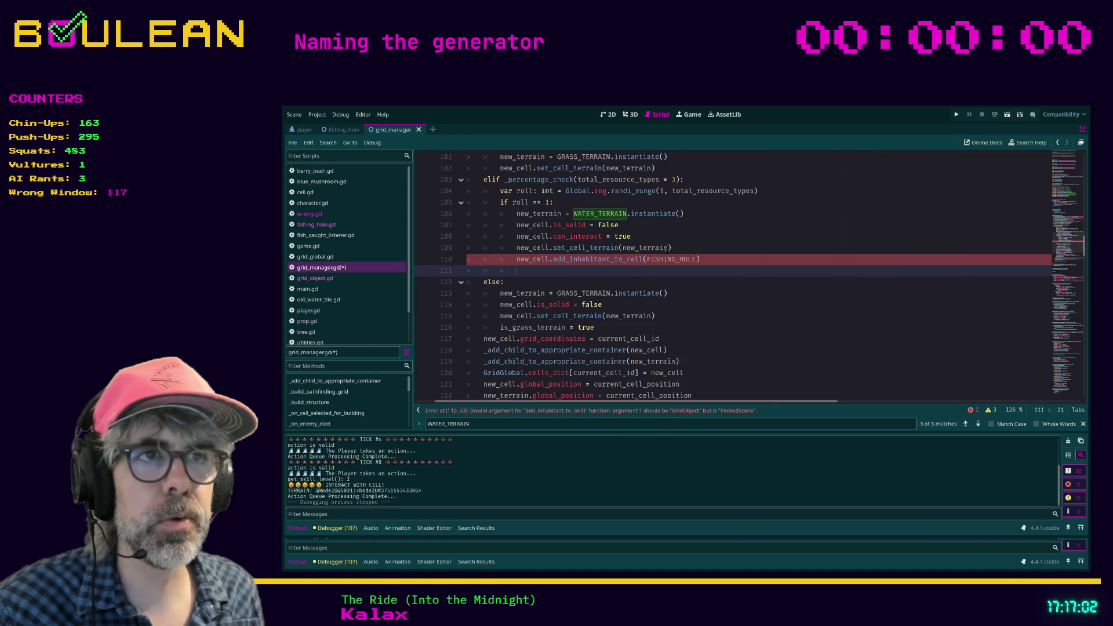
- Jump to the _roll_to_spawn_grid_object definition and scroll down to the _spawn_prop function
click(705, 259)
scroll(705, 259, down, 4)
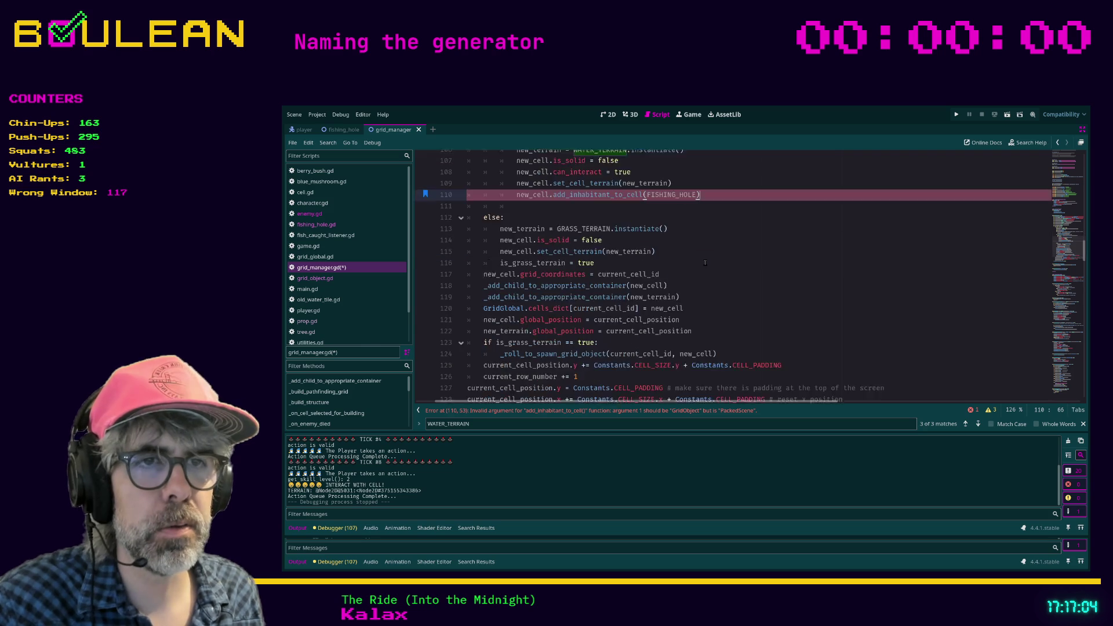
ctrl+click(553, 283)
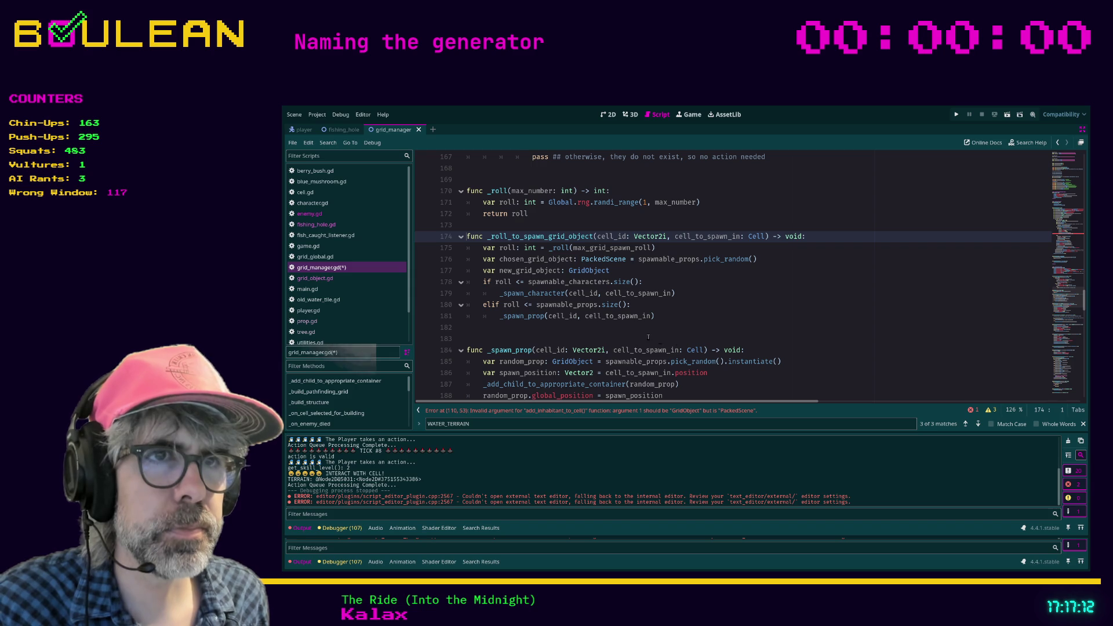
scroll(604, 311, down, 2)
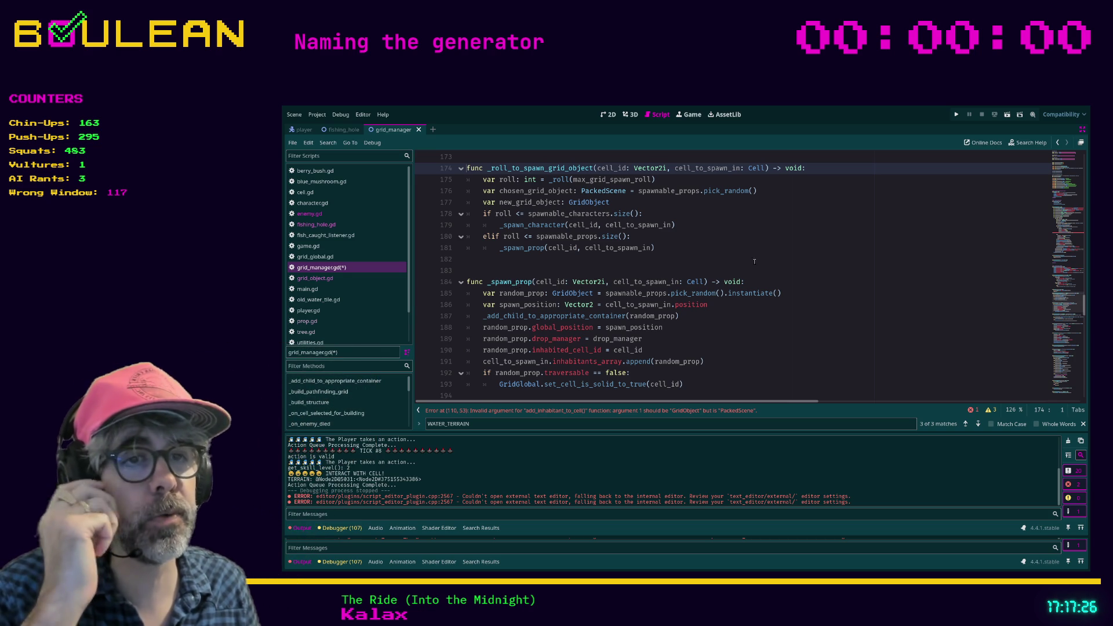
scroll(865, 295, down, 1)
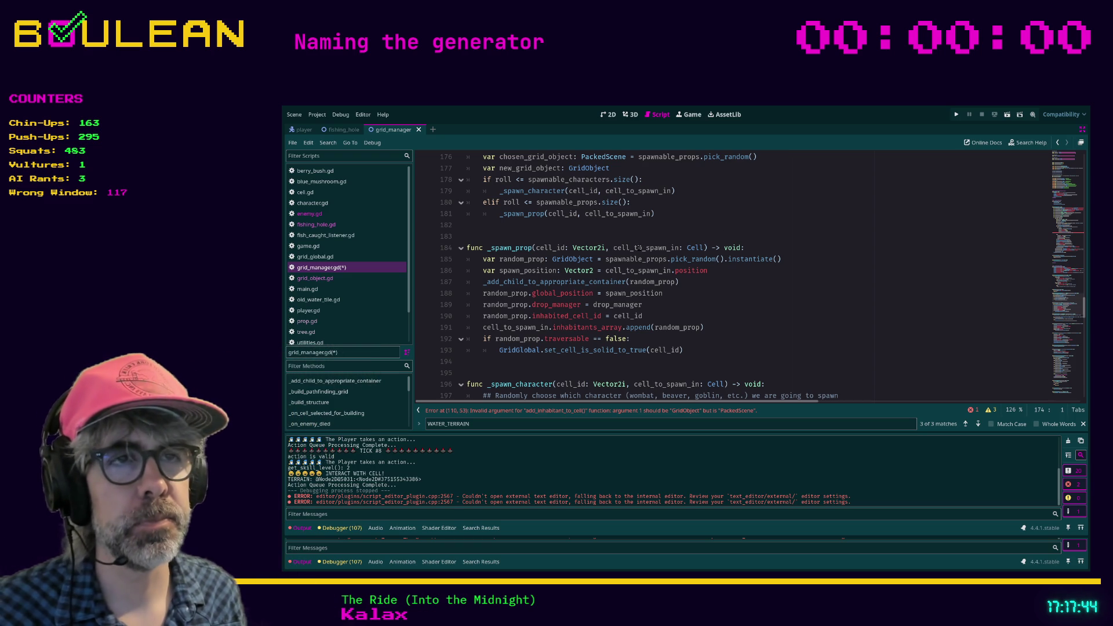
- Write a func _select_random_prop header above _spawn_prop, pasting in _spawn_prop's cell_id and cell_to_spawn_in parameters
click(580, 236)
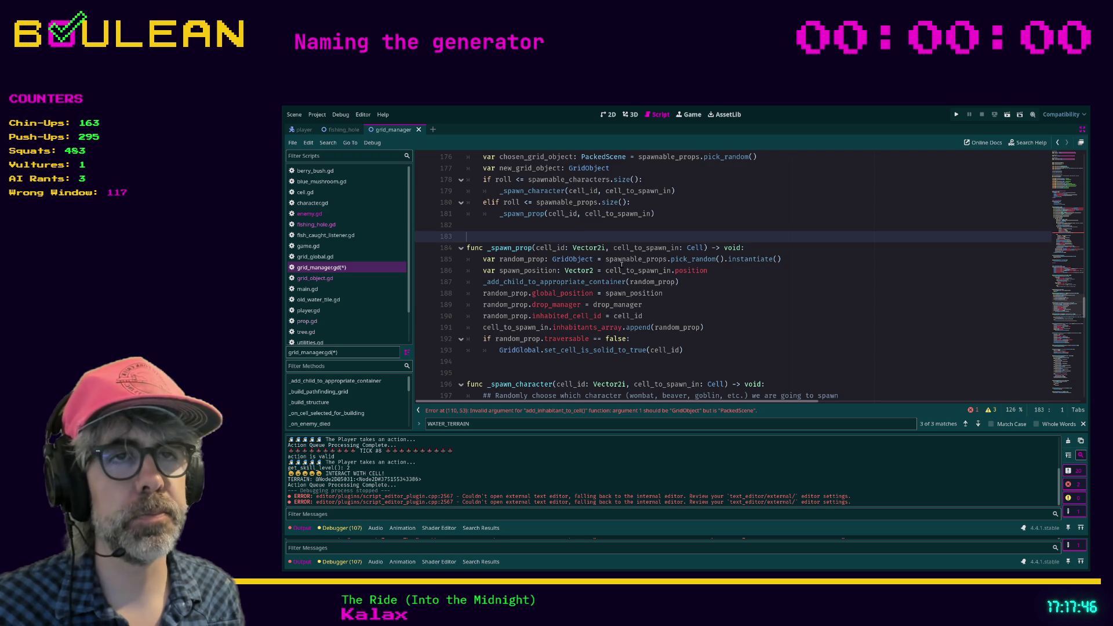
key(Return)
key(Return)
key(Return)
key(Up)
key(Up)
text(fun)
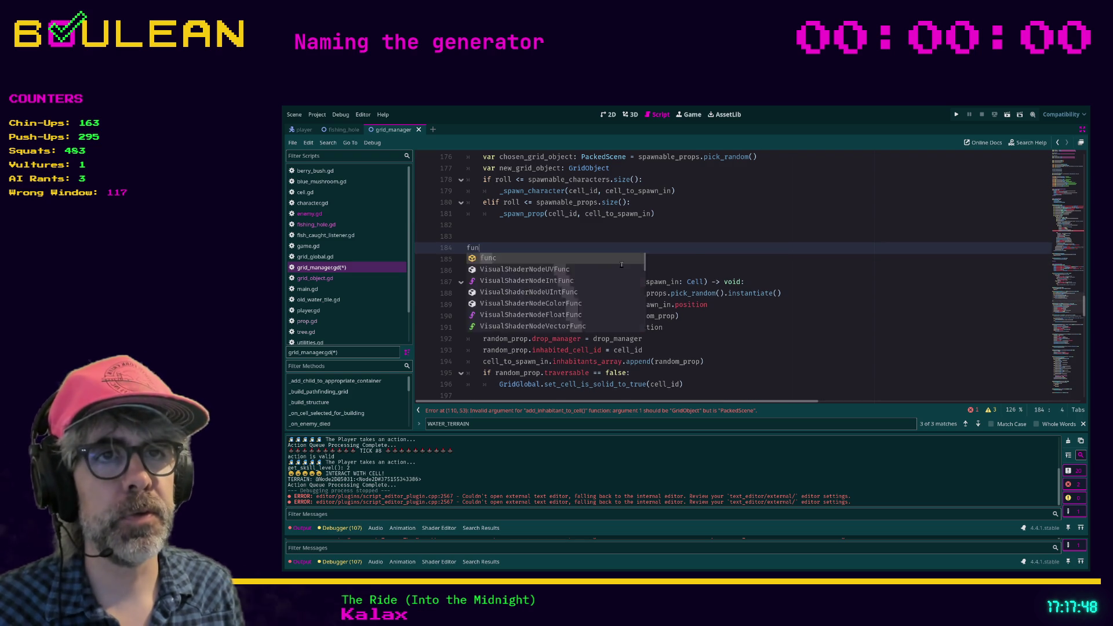
text(c _select_r)
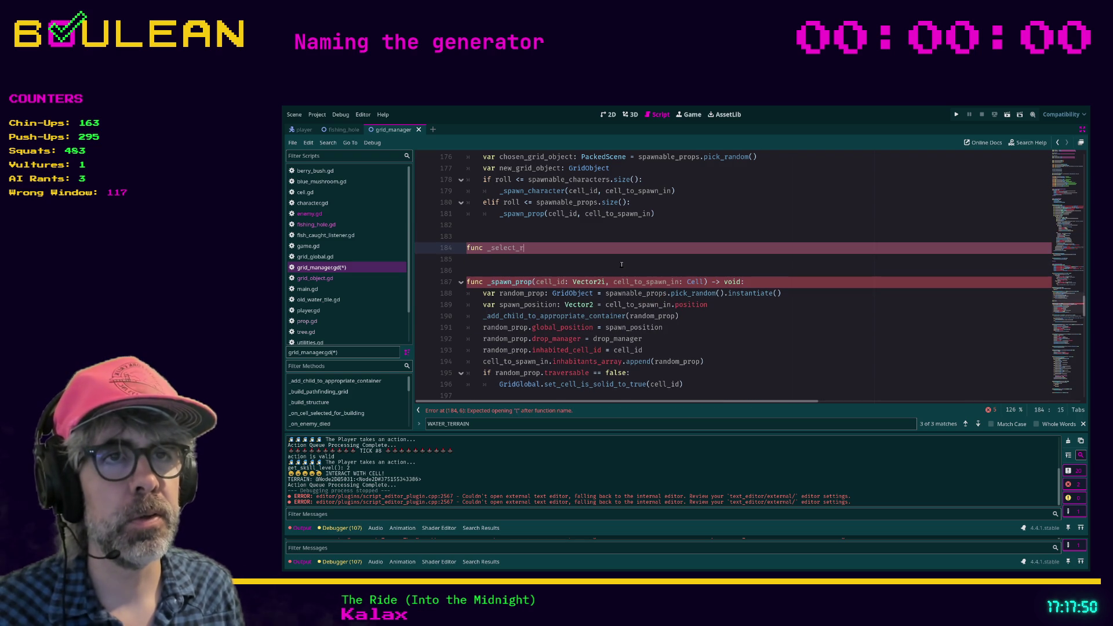
text(andom_prop)
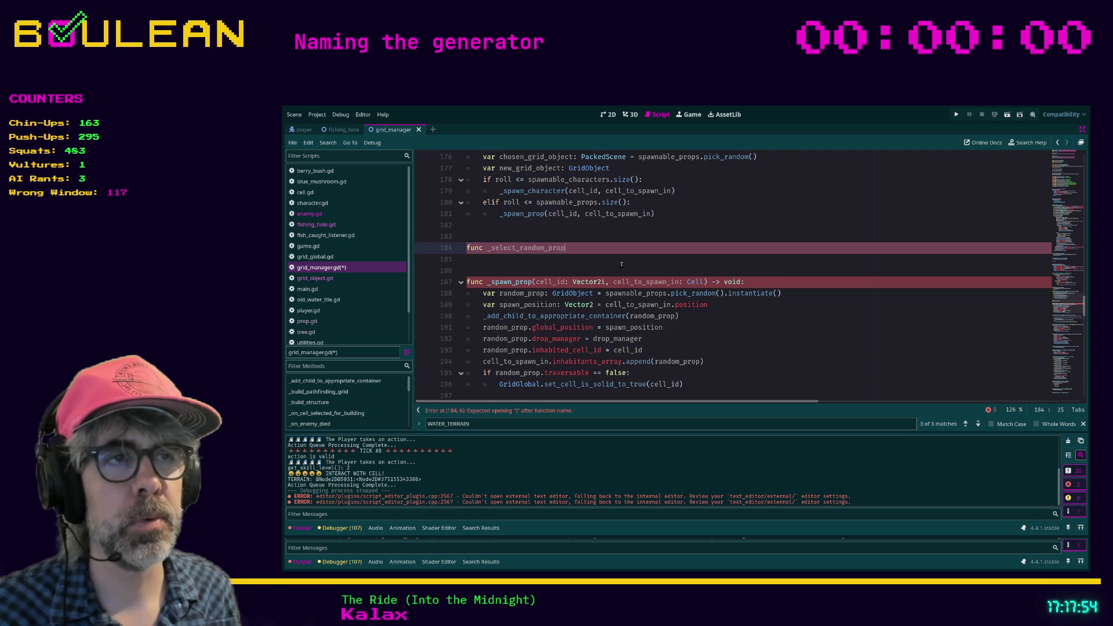
click(703, 282)
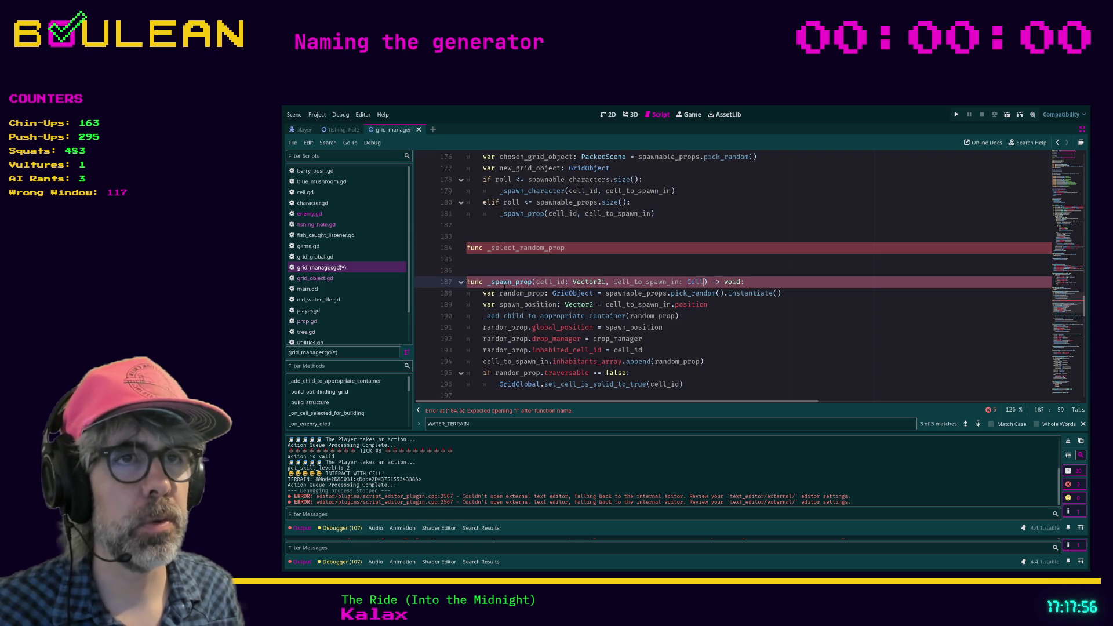
shift+click(534, 282)
click(578, 248)
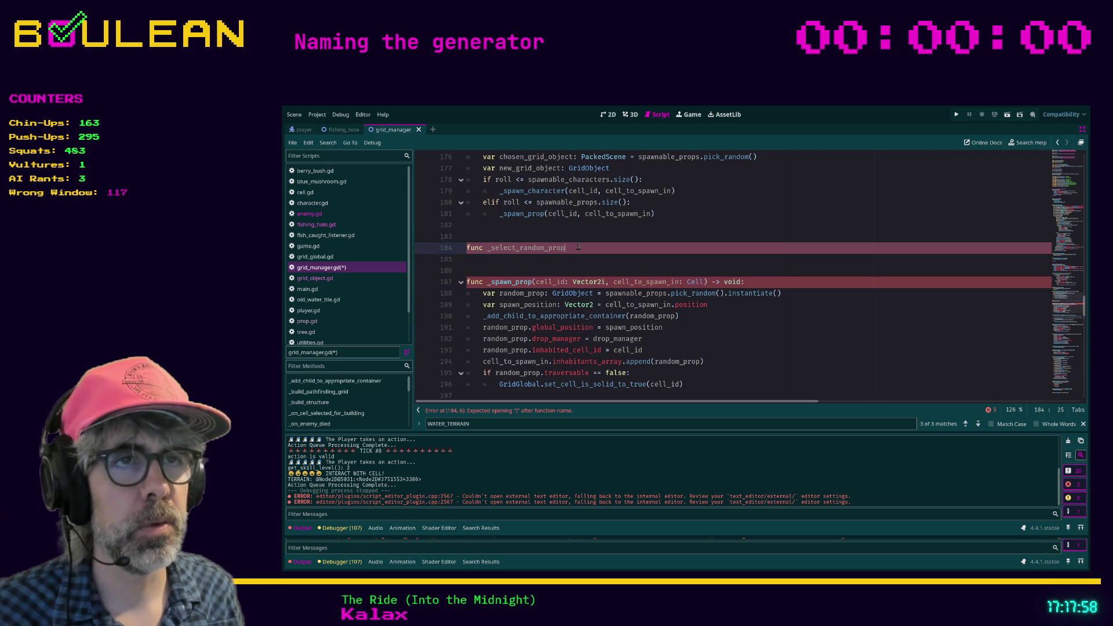
text(()
text(cell_id: Vector2i, cell_to_spawn_in: Cell)
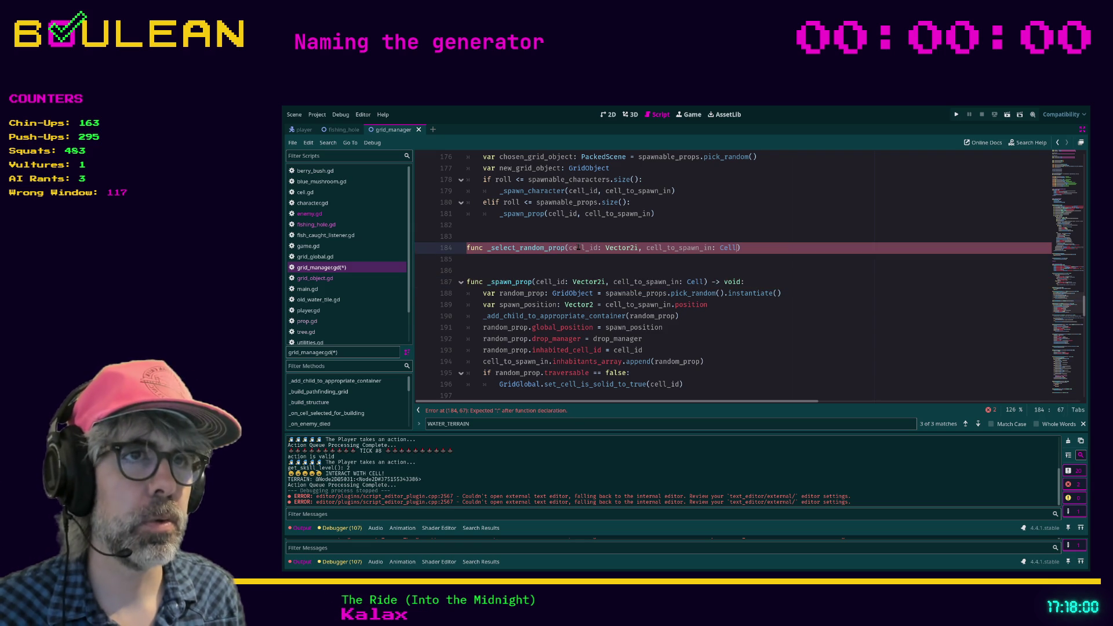
click(754, 249)
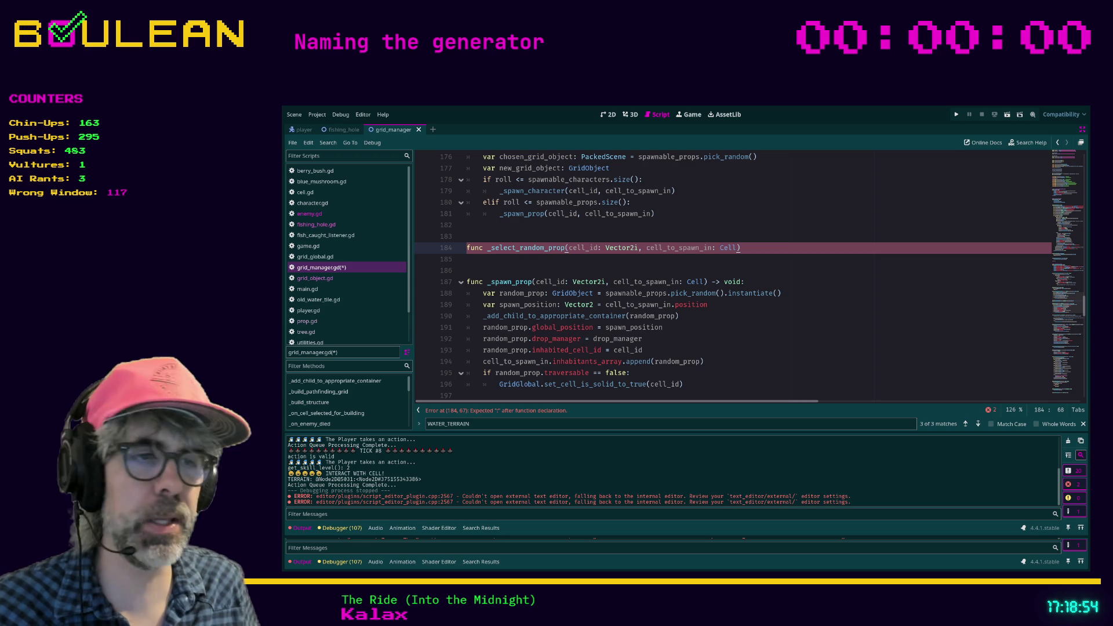
- Switch to Brave and load incredibro.itch.io/be-positive in a new tab
key(alt+Tab)
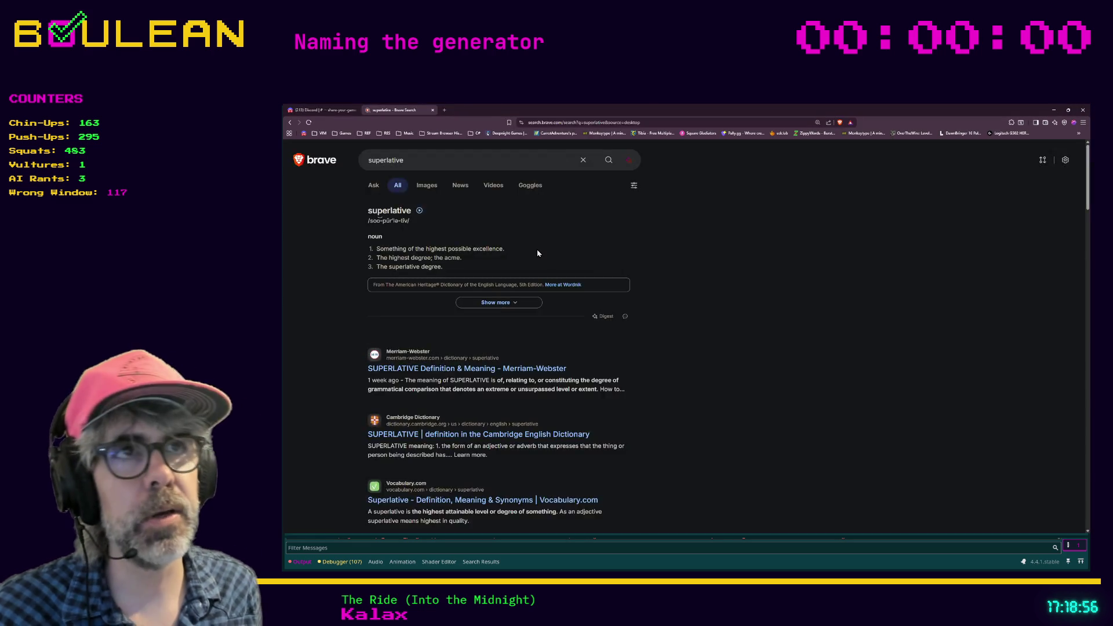
key(ctrl+t)
text(incredibro.itch.io/be-positive)
key(Return)
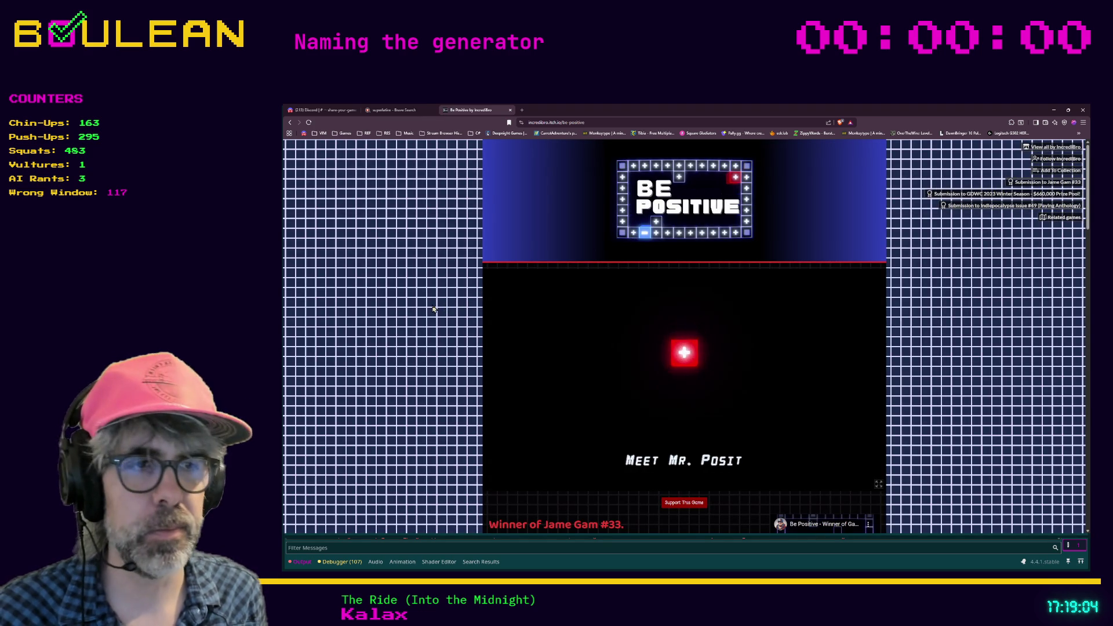
- Read down the Be Positive page, then minimize the browser to return to grid_manager.gd
scroll(431, 309, down, 1)
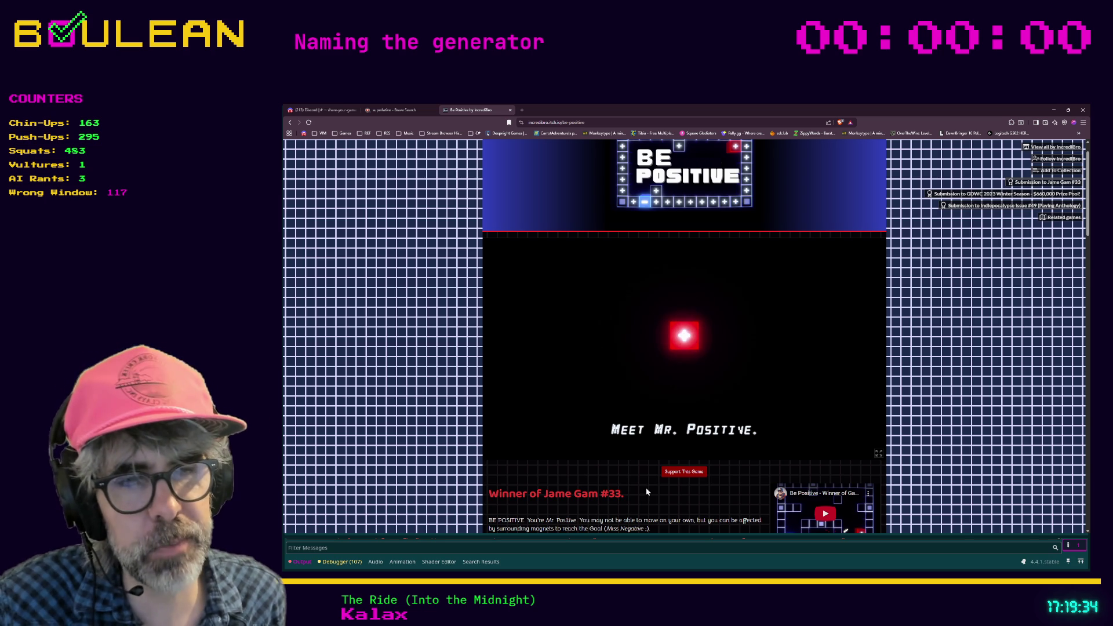
scroll(636, 499, down, 2)
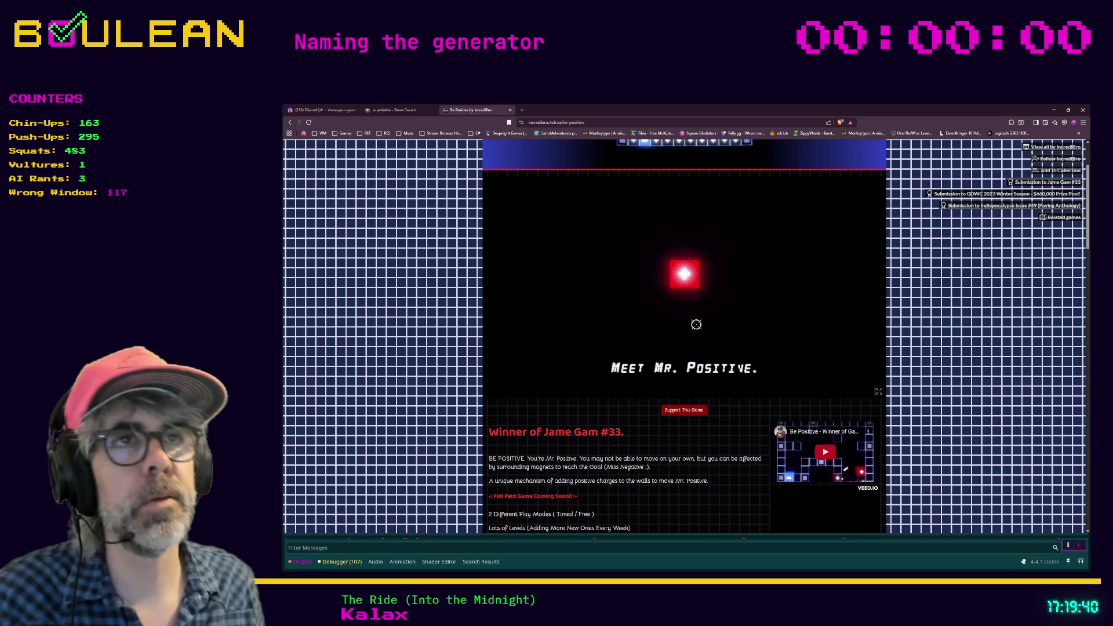
click(1083, 109)
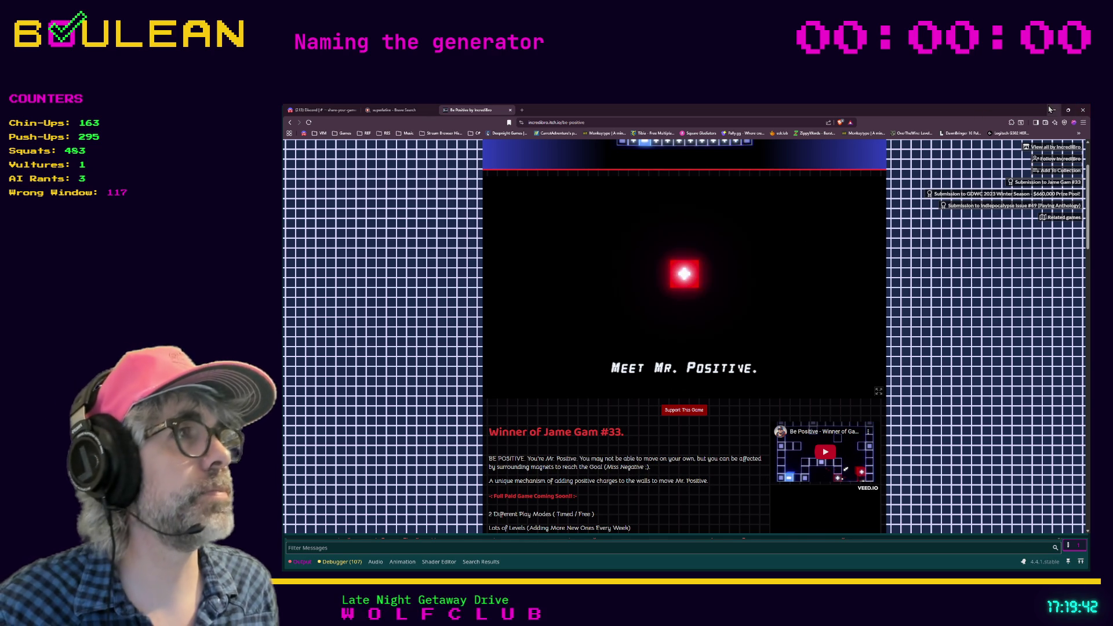
key(Down)
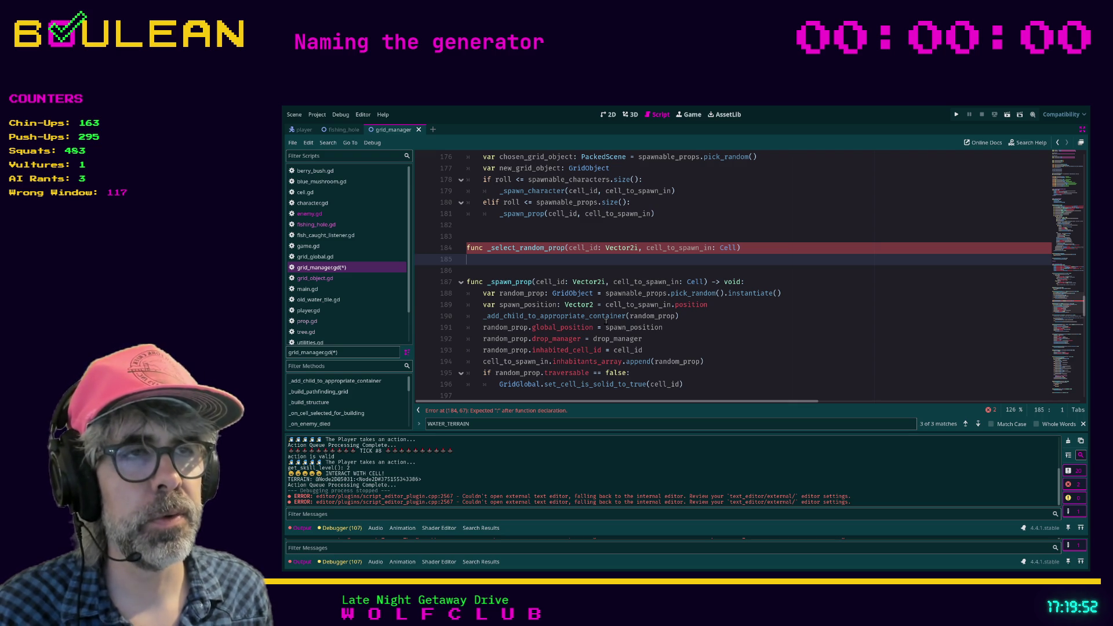
- Give the new header a -> GridObject return type and rename it _get_random_prop
click(767, 253)
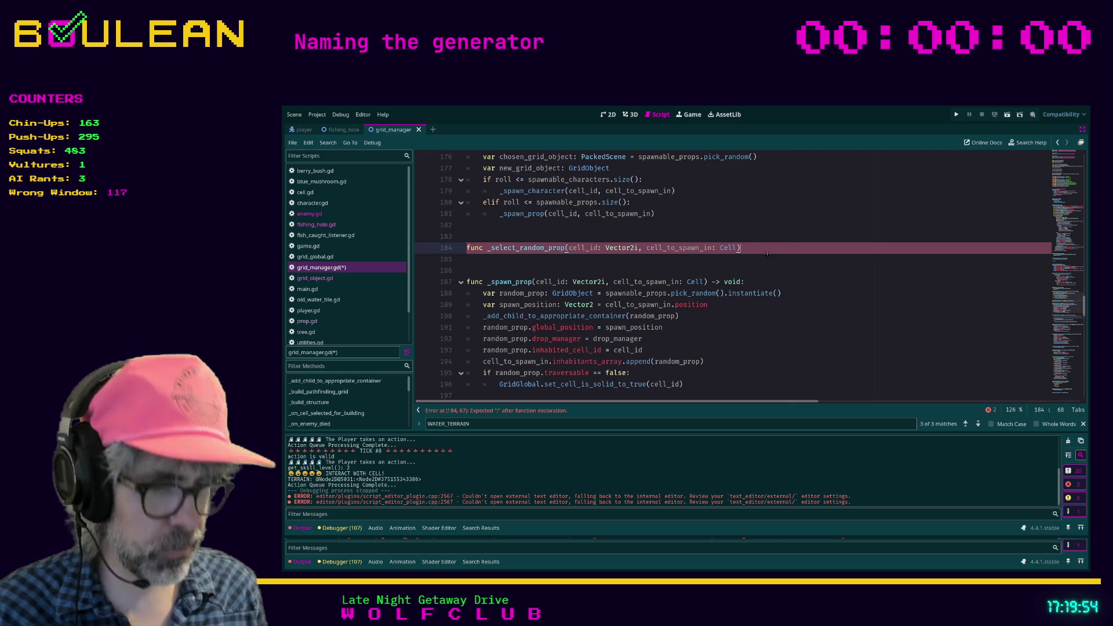
text( -> Gr)
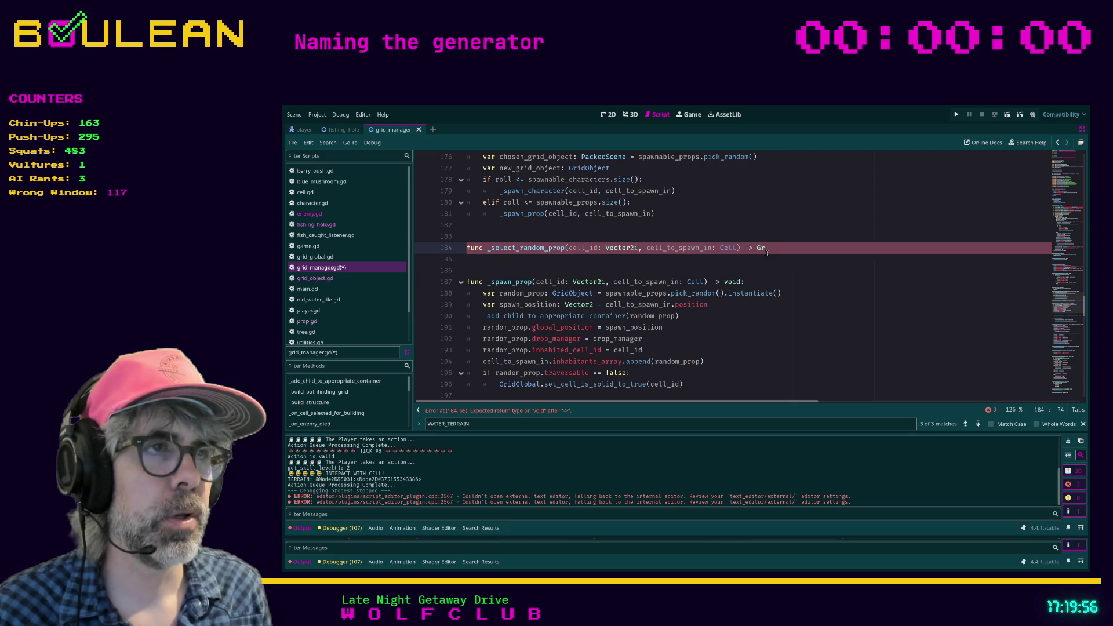
text(idObject)
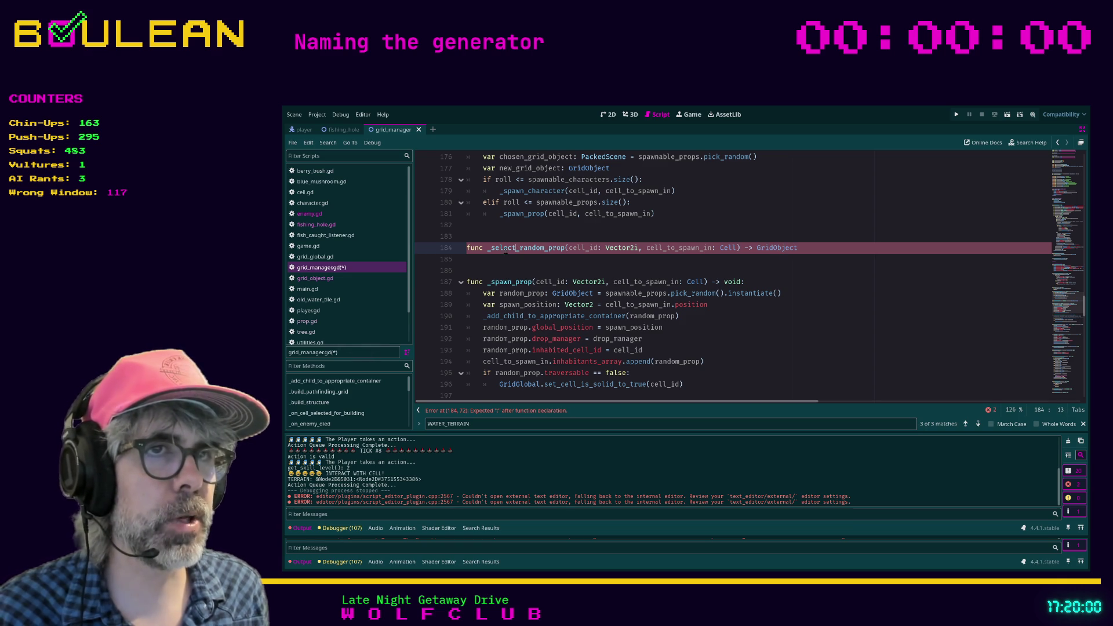
key(shift+Left)
key(shift+Left)
key(shift+Left)
text(get)
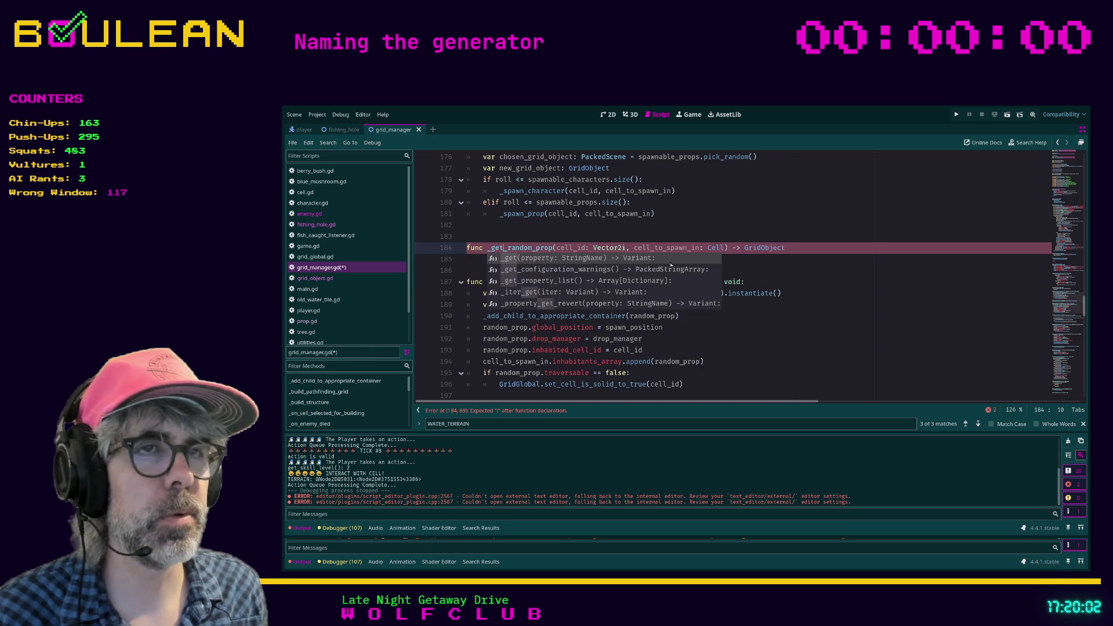
key(Escape)
key(End)
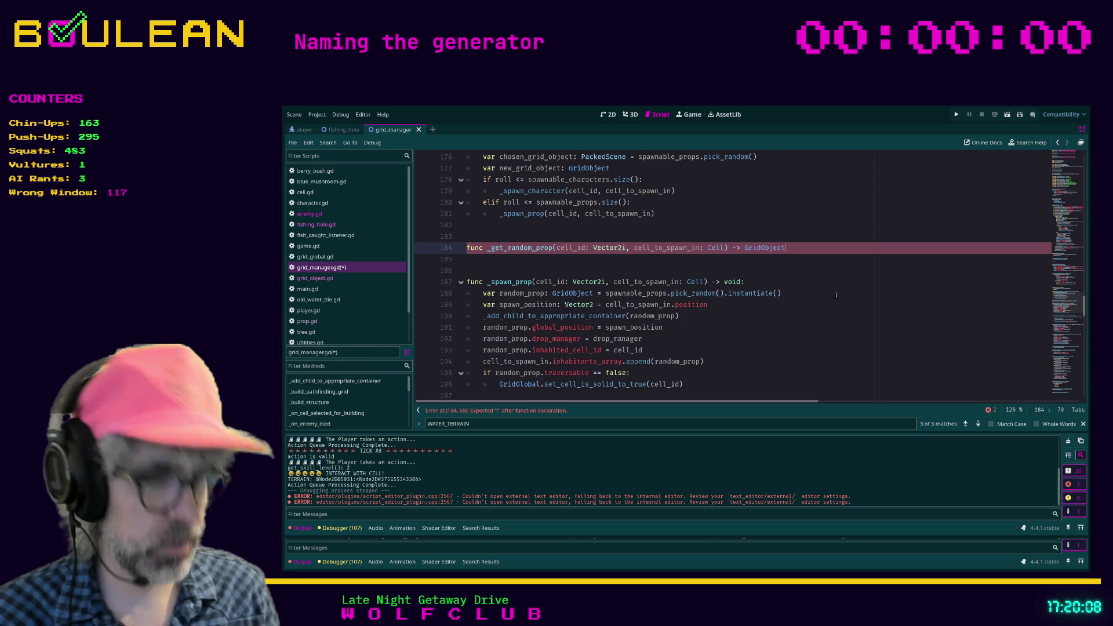
text(:)
- Add the body line var random_prop: GridObject = spawnable_props.pick_random().instantiate(), copied from _spawn_prop
key(Return)
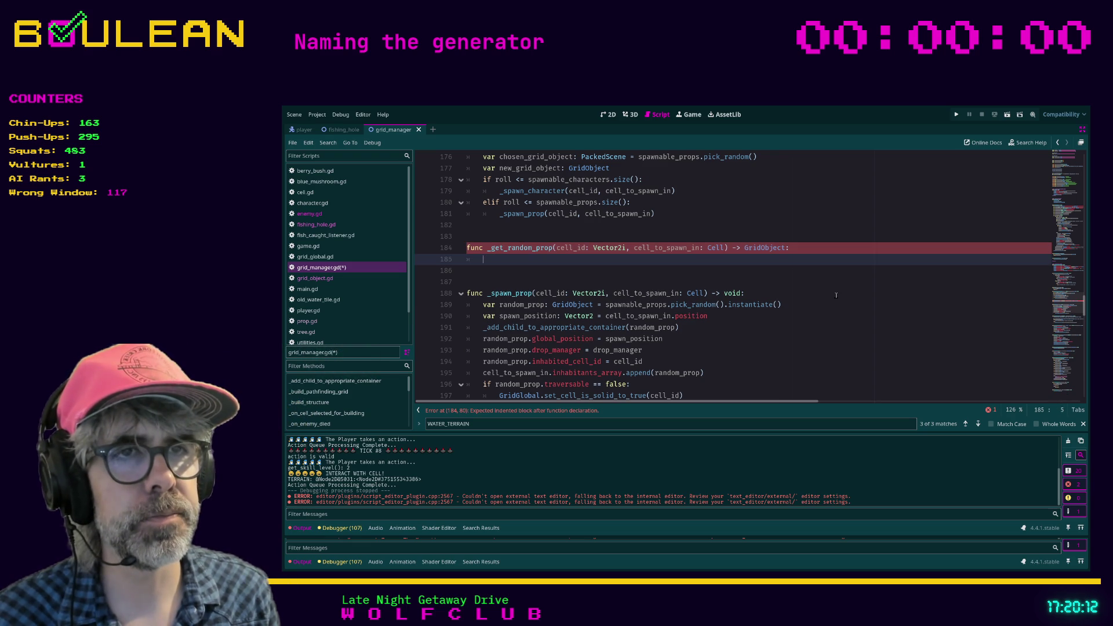
text(var random_)
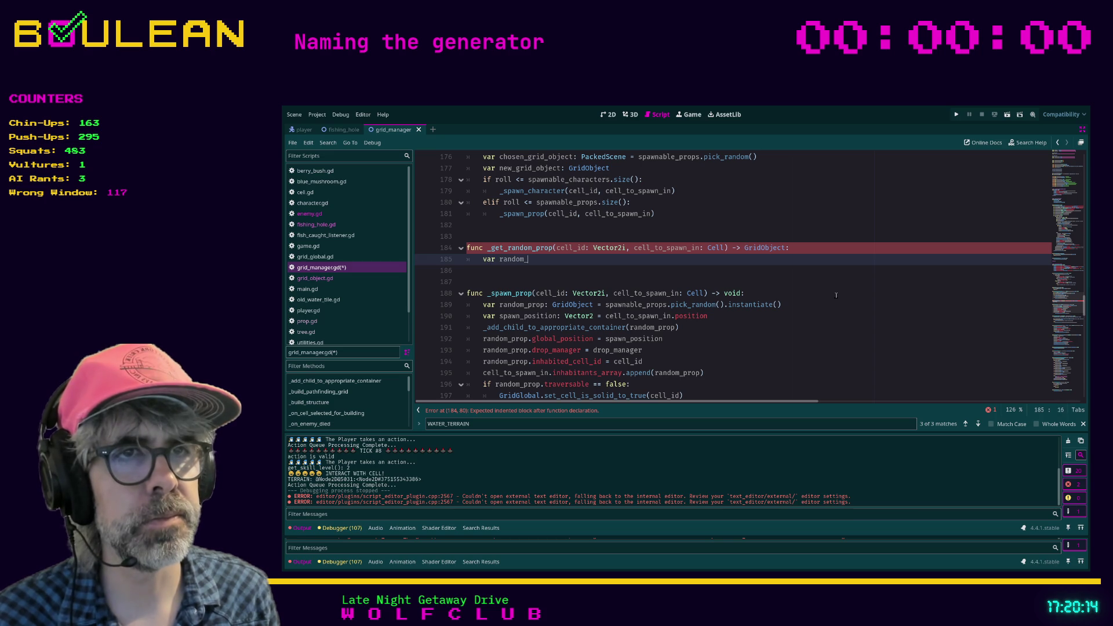
text(prop: GridObject =)
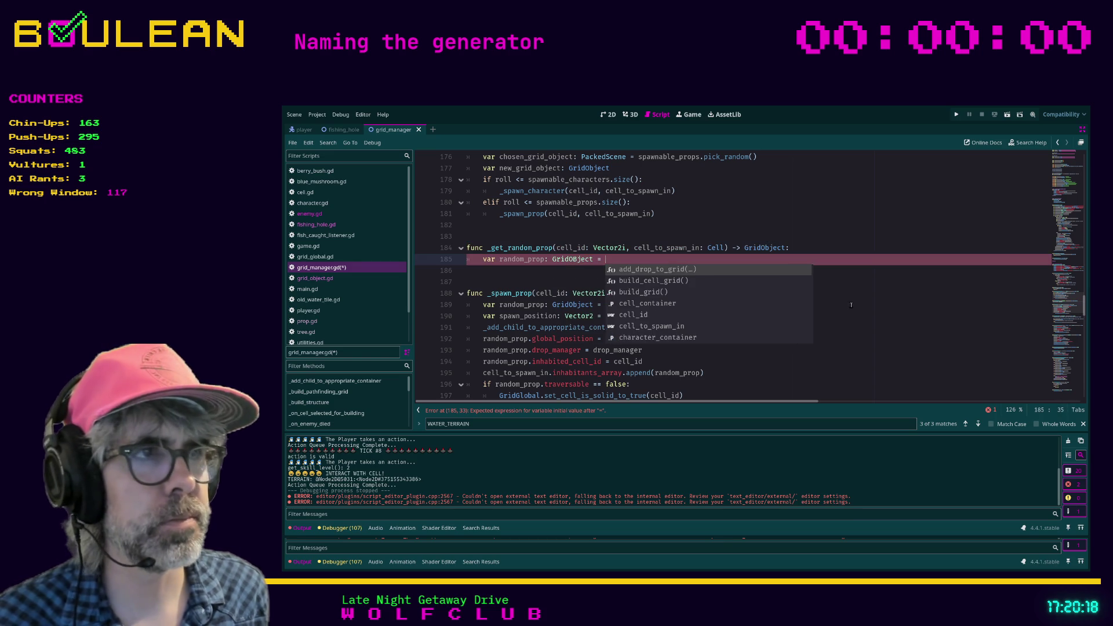
click(782, 304)
drag(605, 305, 790, 308)
key(ctrl+c)
click(640, 259)
key(ctrl+v)
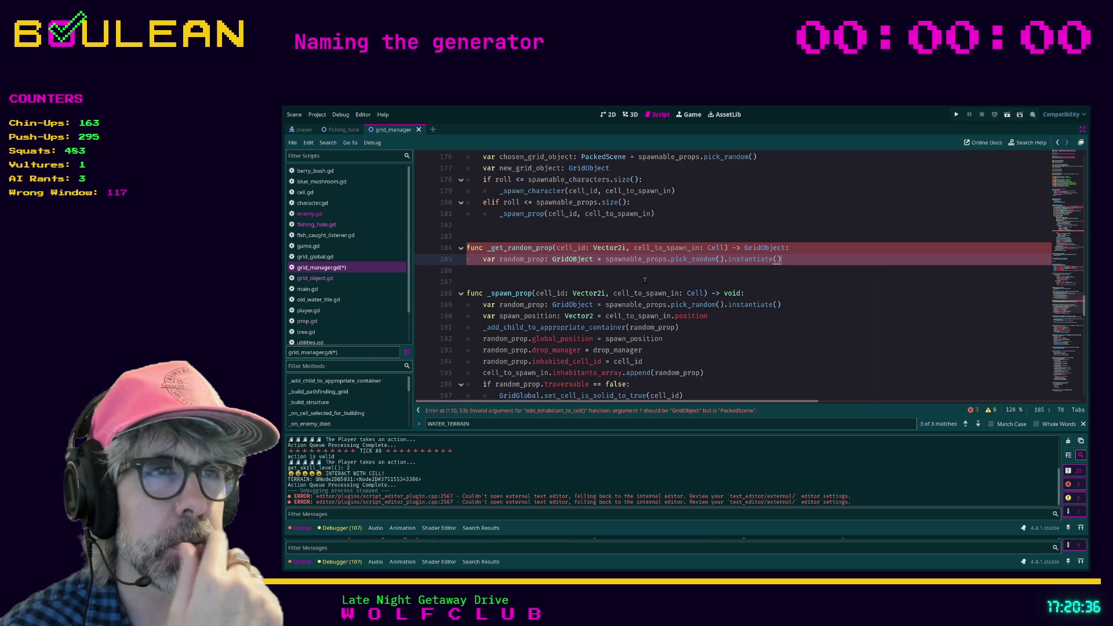
- Comment out the add_inhabitant_to_cell(FISHING_HOLE) call on line 110 with Ctrl+K
click(541, 414)
click(538, 272)
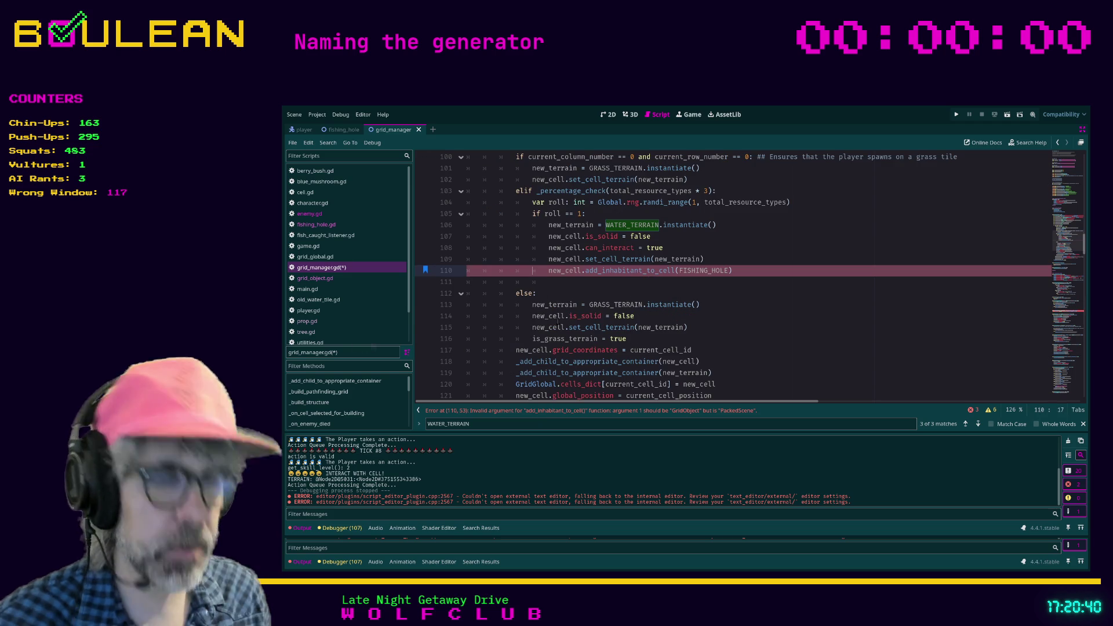
key(ctrl+k)
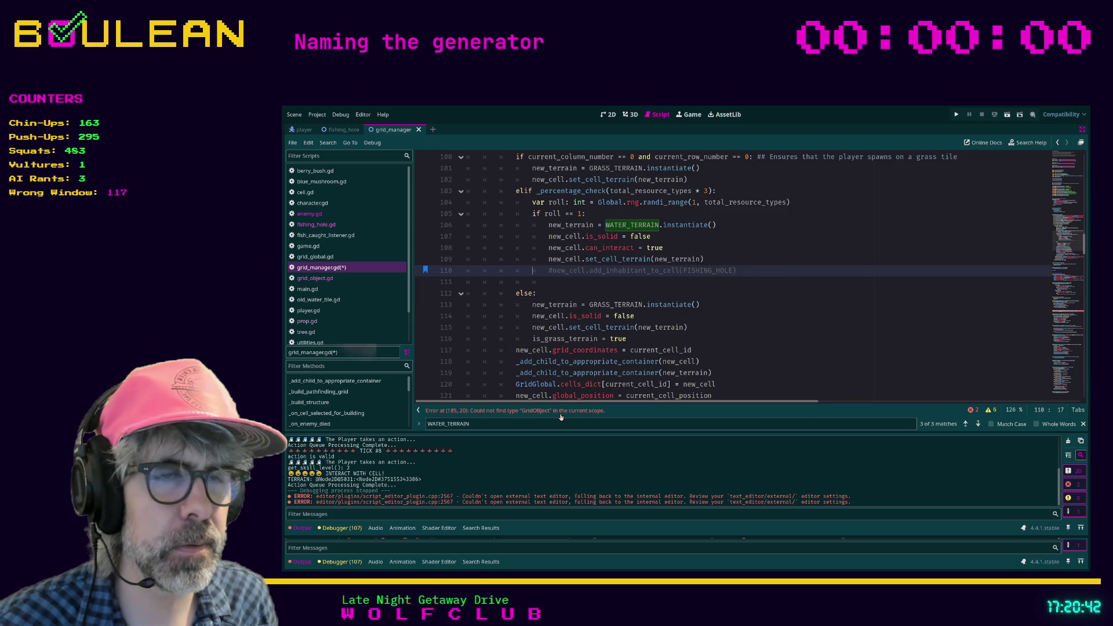
click(561, 414)
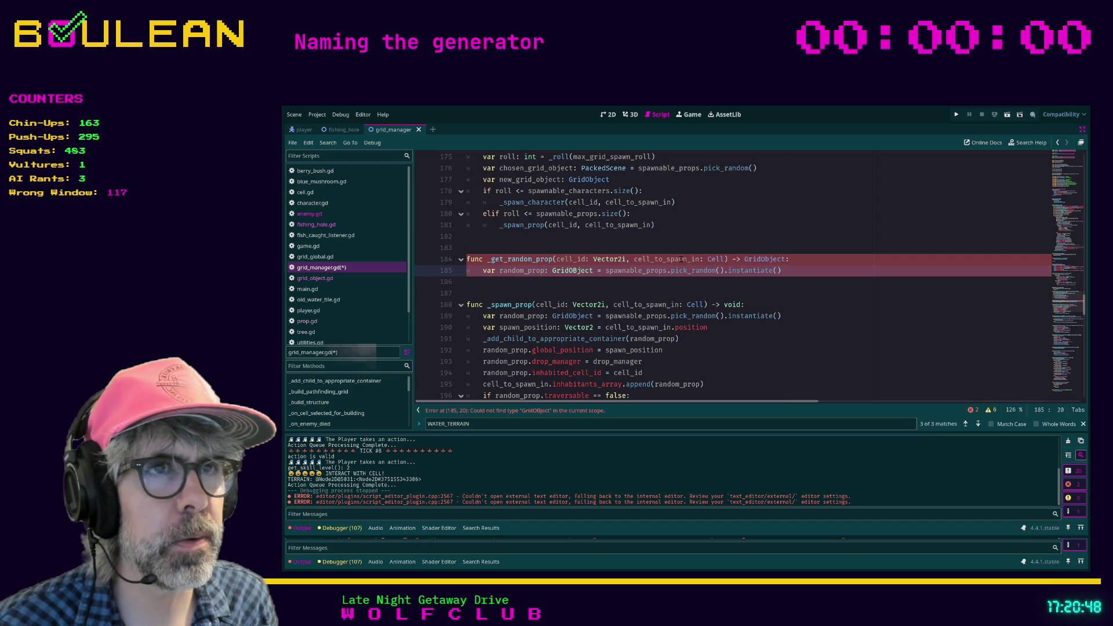
- Fix the misspelled GridOBject type to GridObject
click(576, 271)
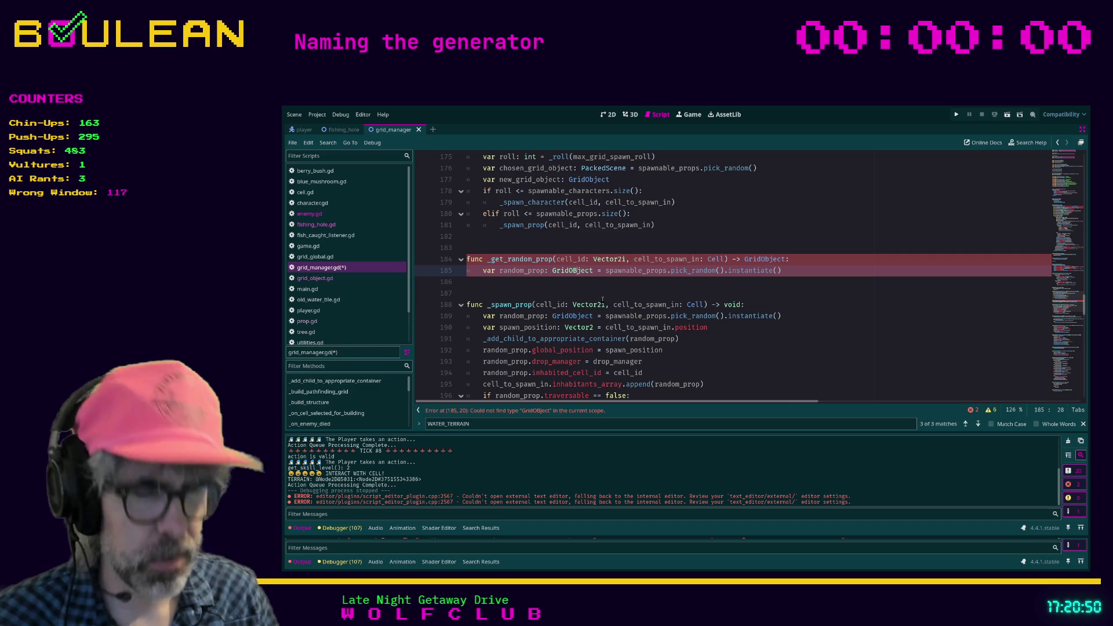
key(BackSpace)
text(b)
click(689, 291)
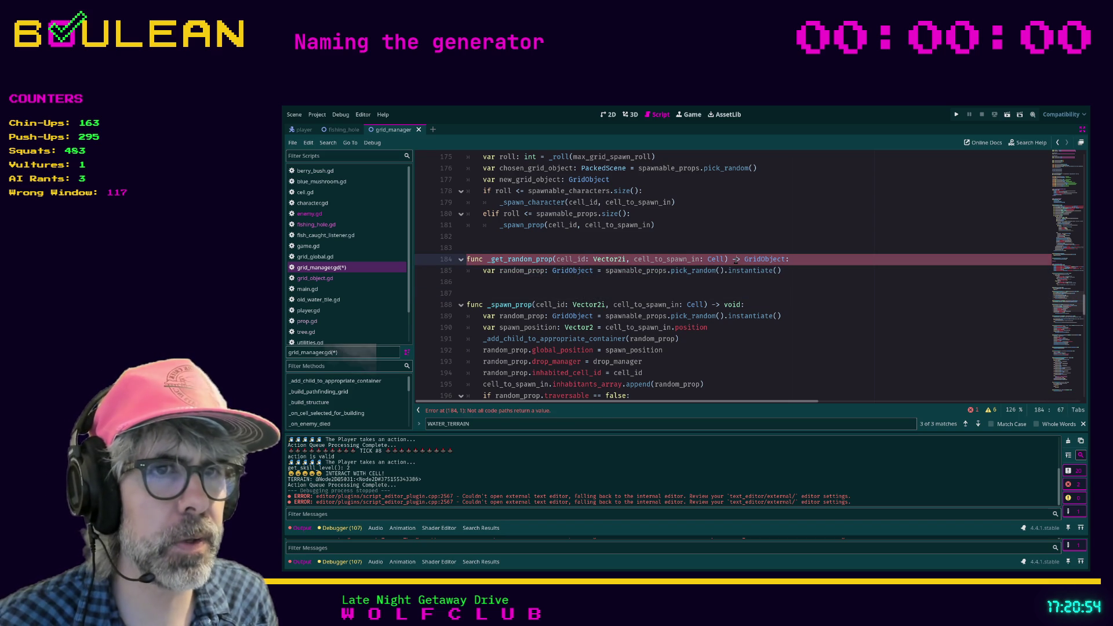
- Add 'return random_prop' on a new line after the random_prop line in _get_random_prop
click(799, 275)
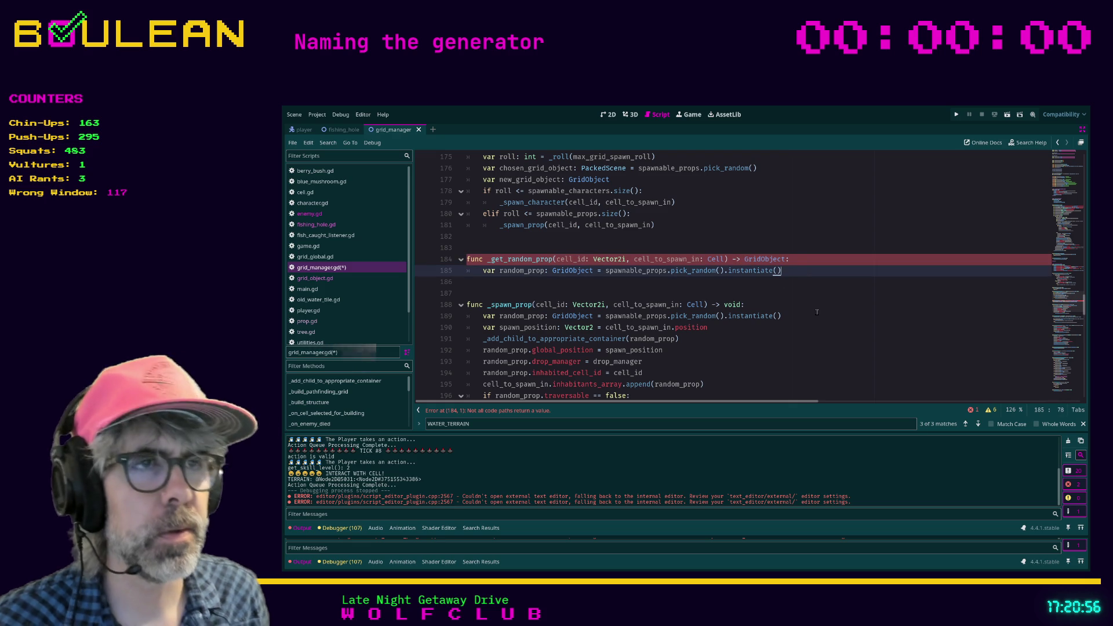
key(Return)
text(return rand)
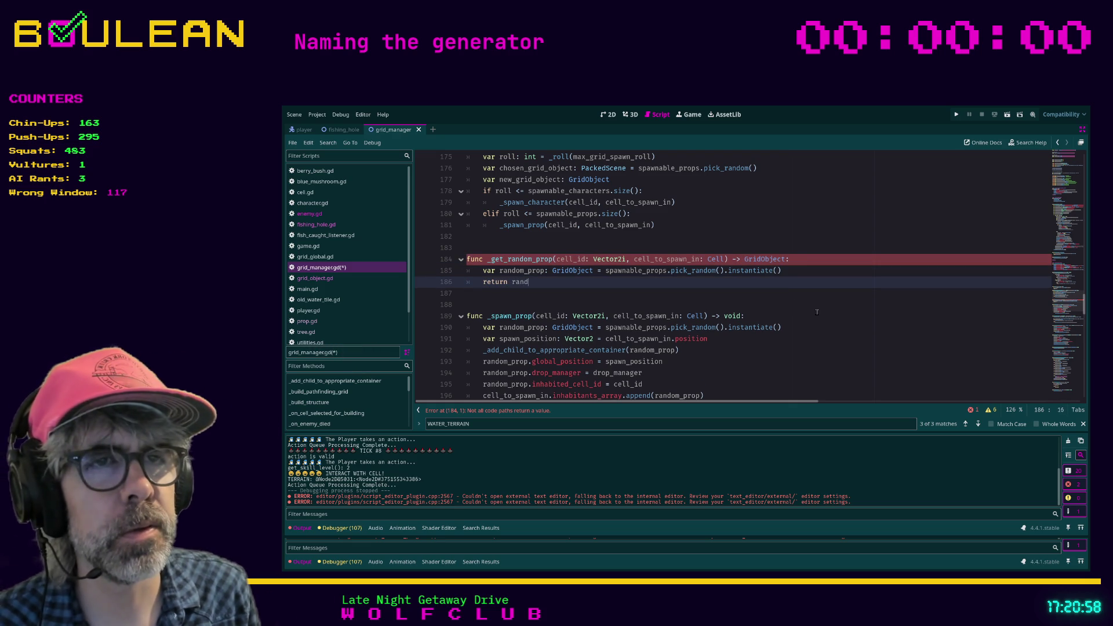
text(om_prop)
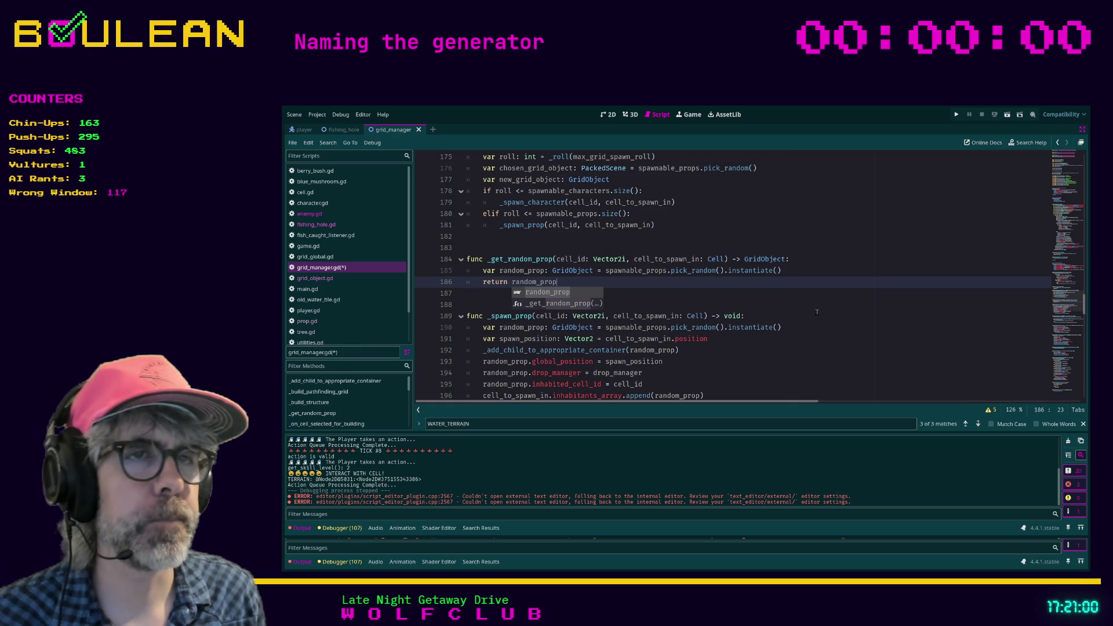
click(735, 298)
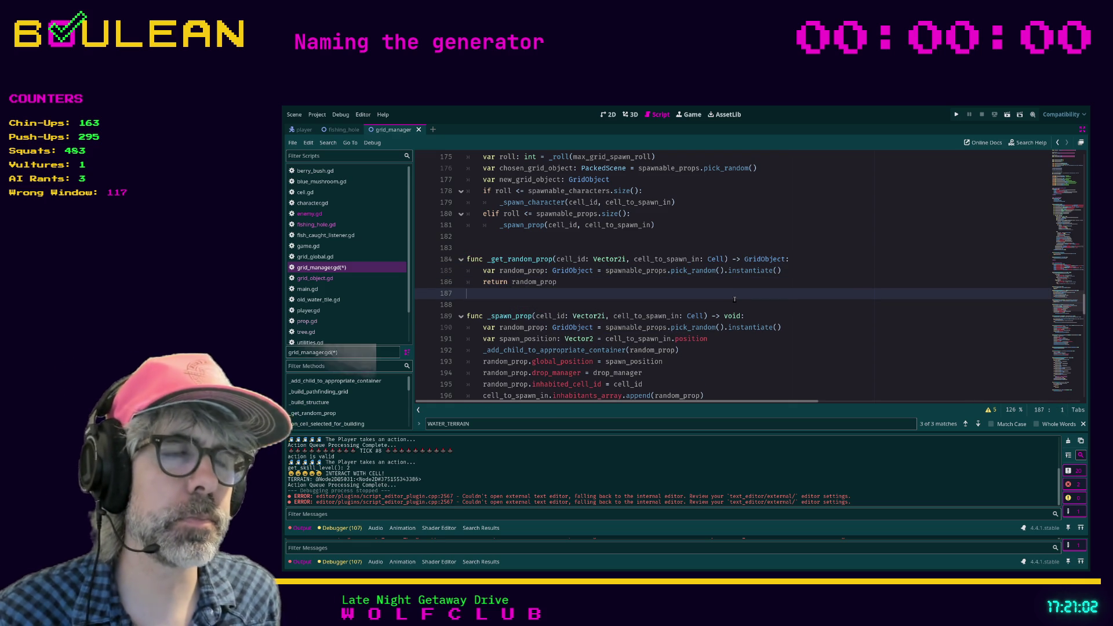
scroll(740, 299, down, 1)
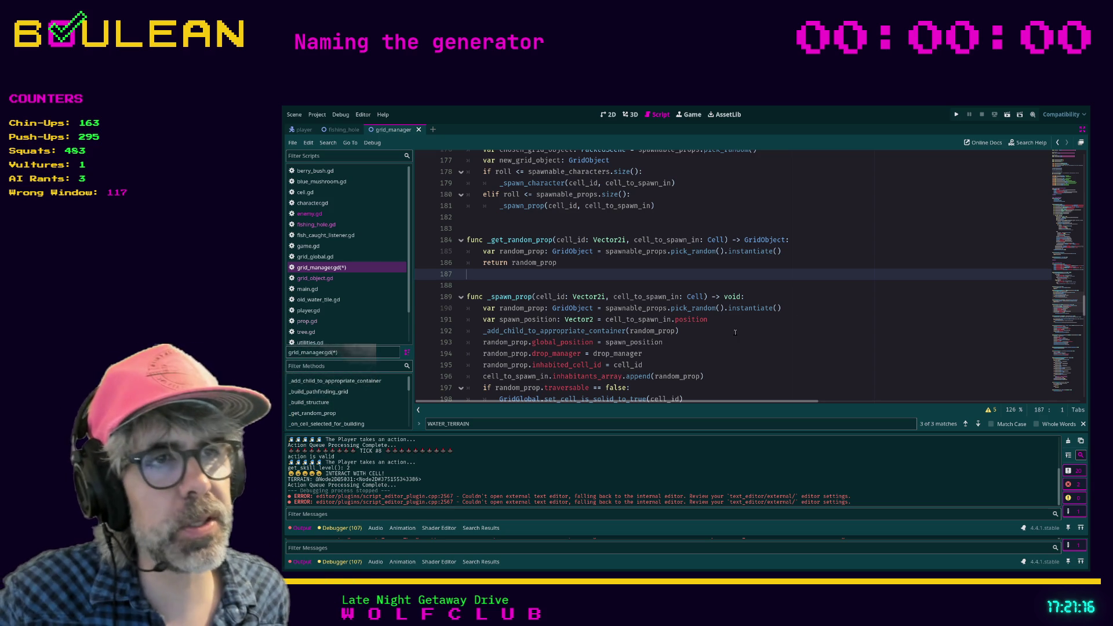
- Review lines 190–191 of _spawn_prop, then save grid_manager.gd with Ctrl+S
scroll(735, 333, down, 2)
drag(708, 259, 465, 249)
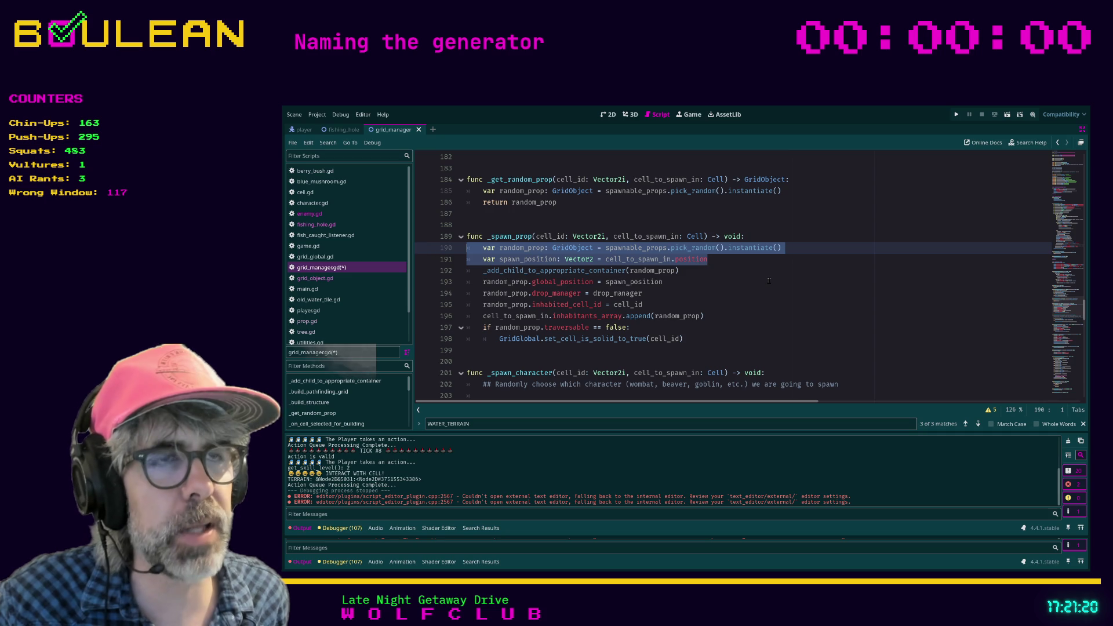
click(731, 270)
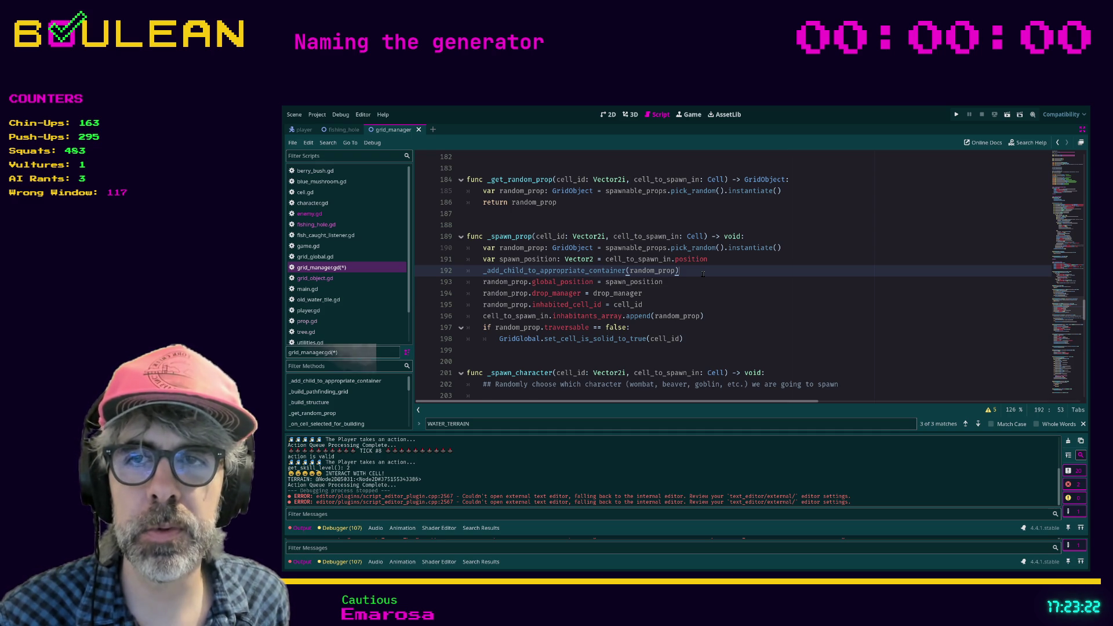
key(ctrl+s)
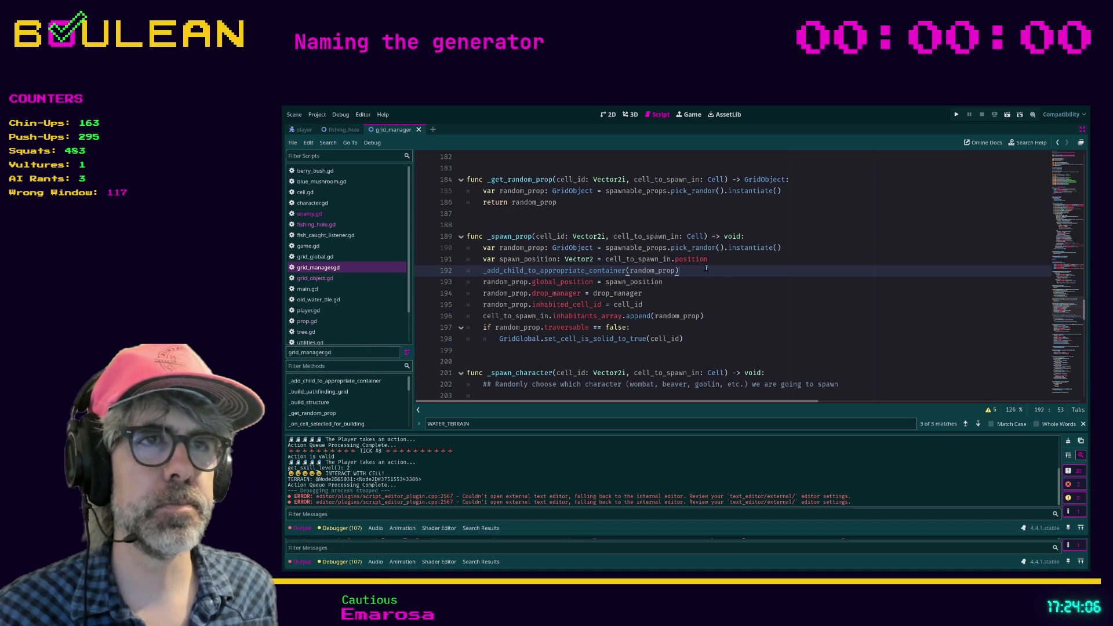
- Add a trial _get_random_prop() call below spawn_position and remove the function's parameters
click(773, 264)
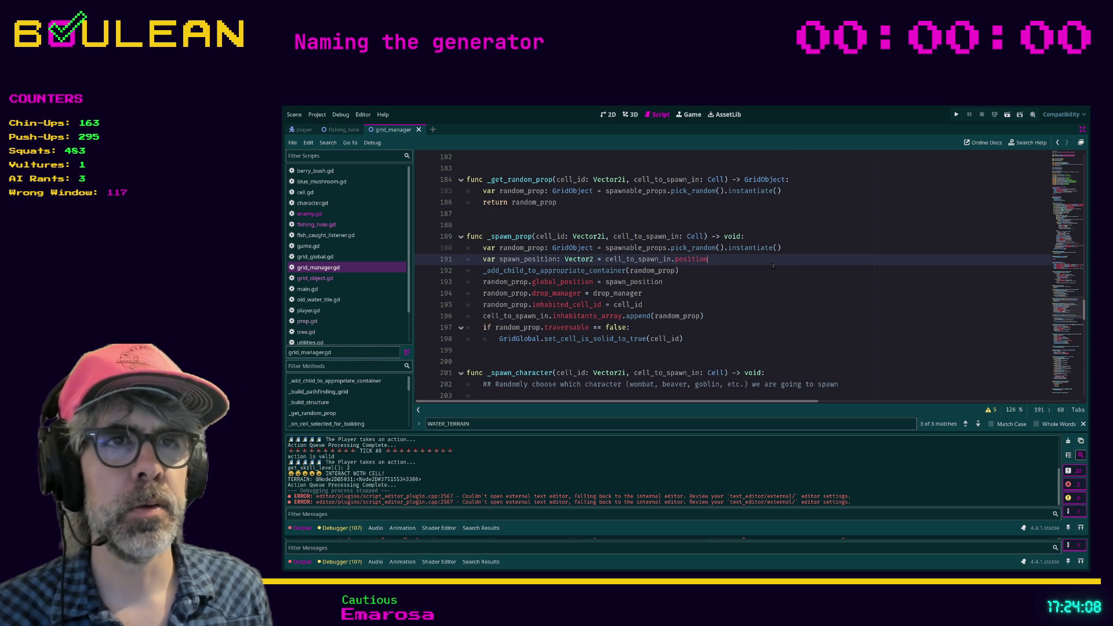
key(Return)
text(_get_r)
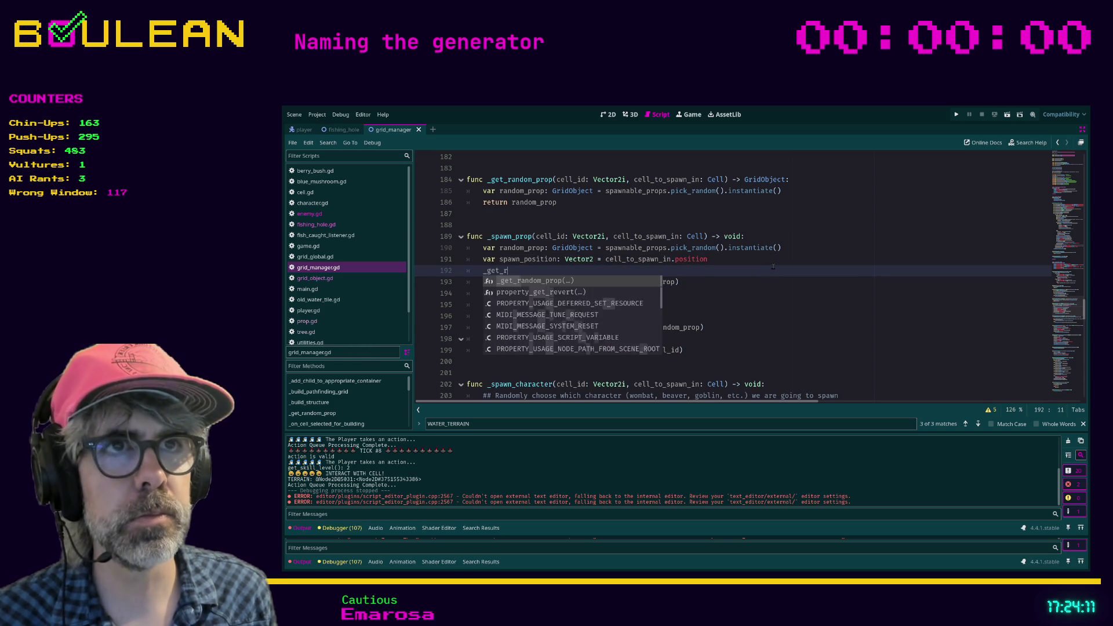
key(Return)
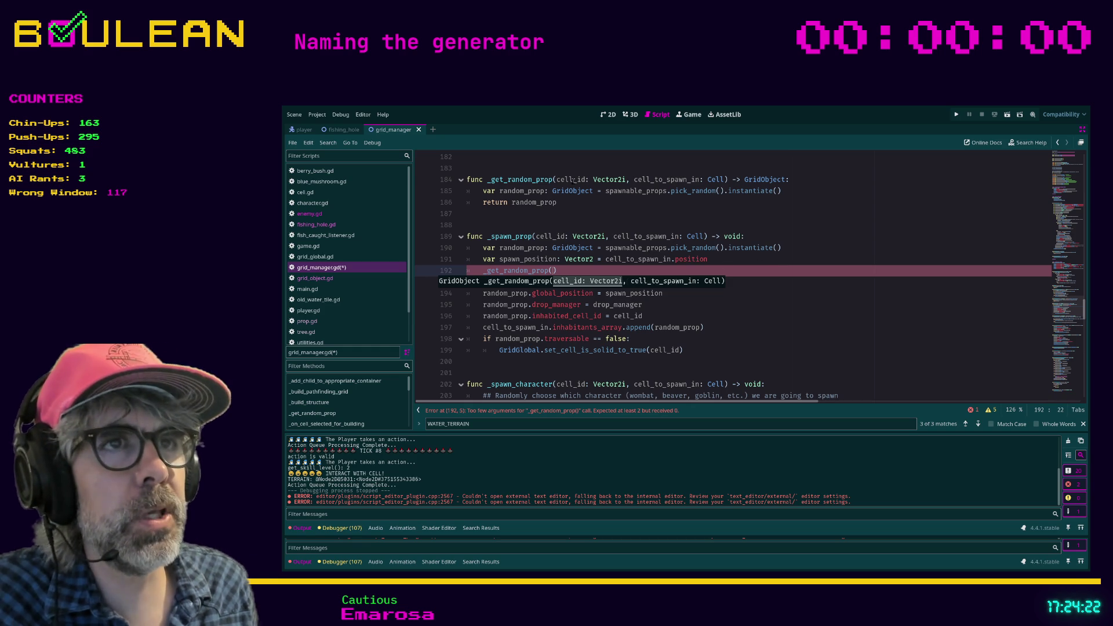
click(555, 180)
shift+click(724, 180)
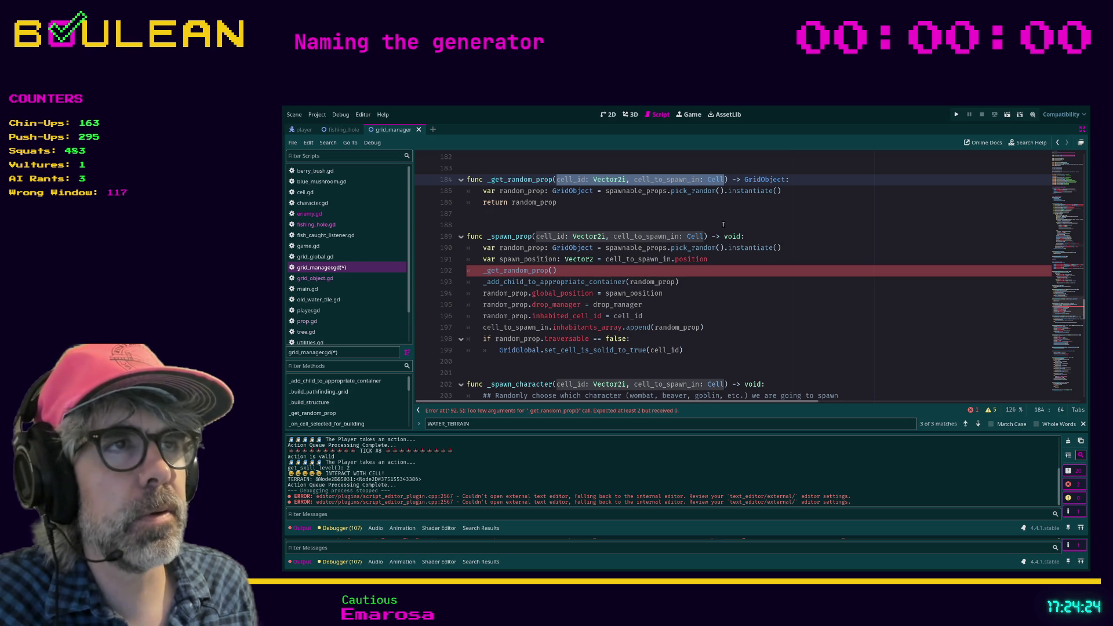
key(BackSpace)
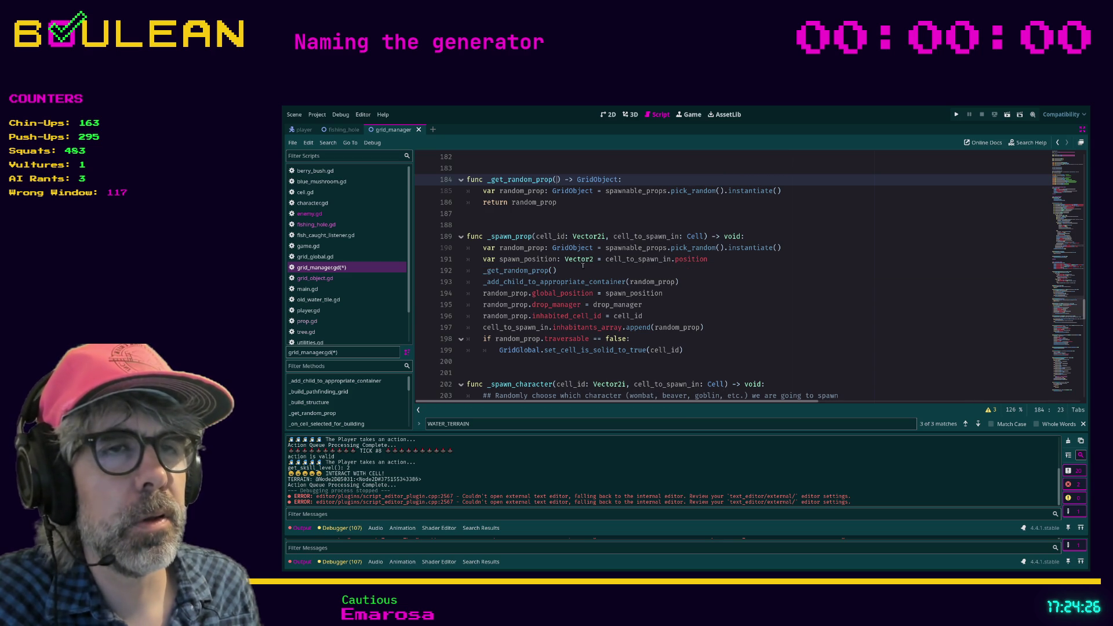
- Delete the trial _get_random_prop() call line from _spawn_prop
click(560, 271)
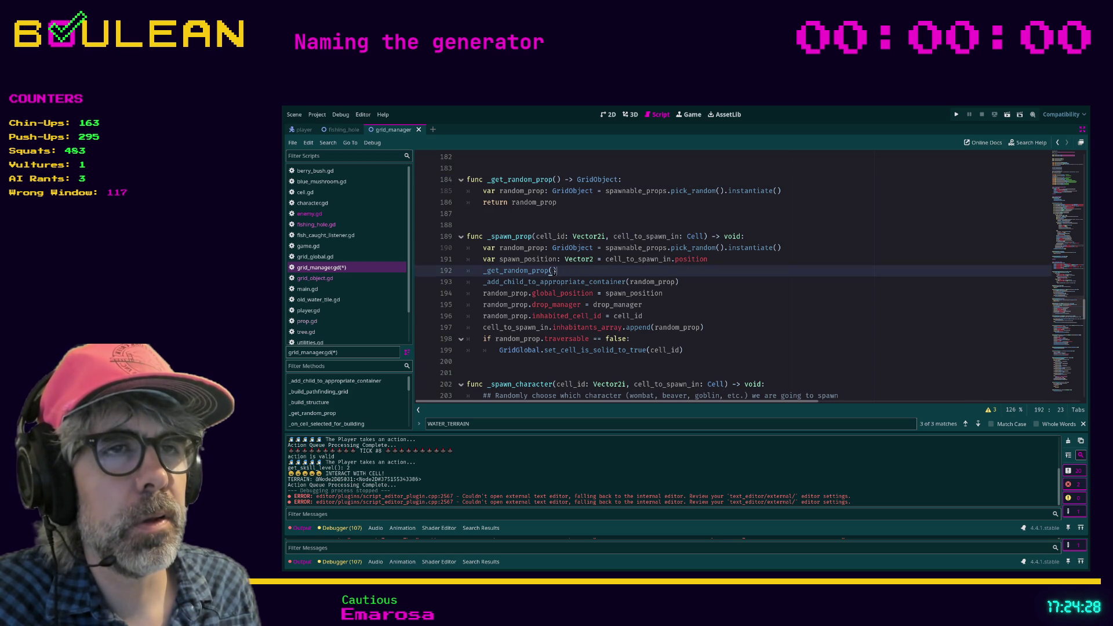
click(553, 270)
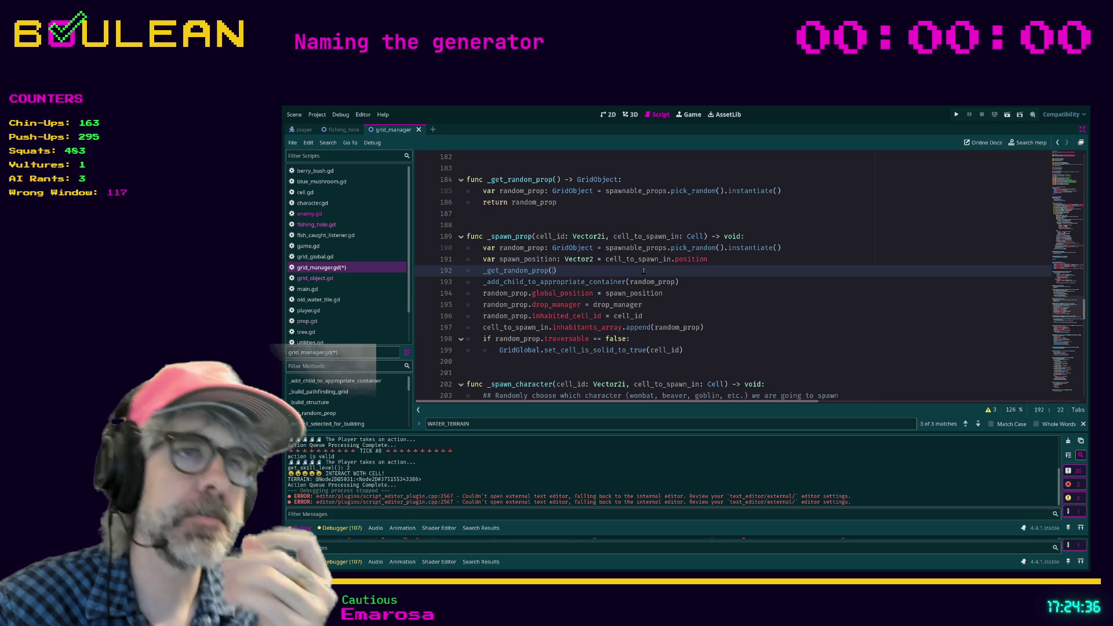
click(638, 271)
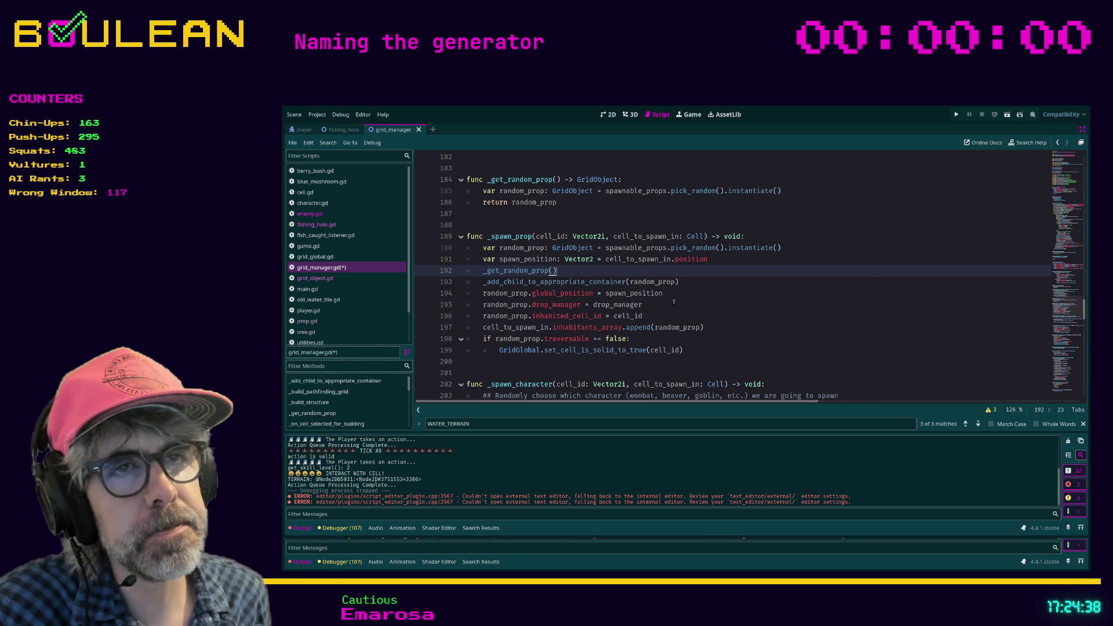
key(shift+Home)
key(shift+Home)
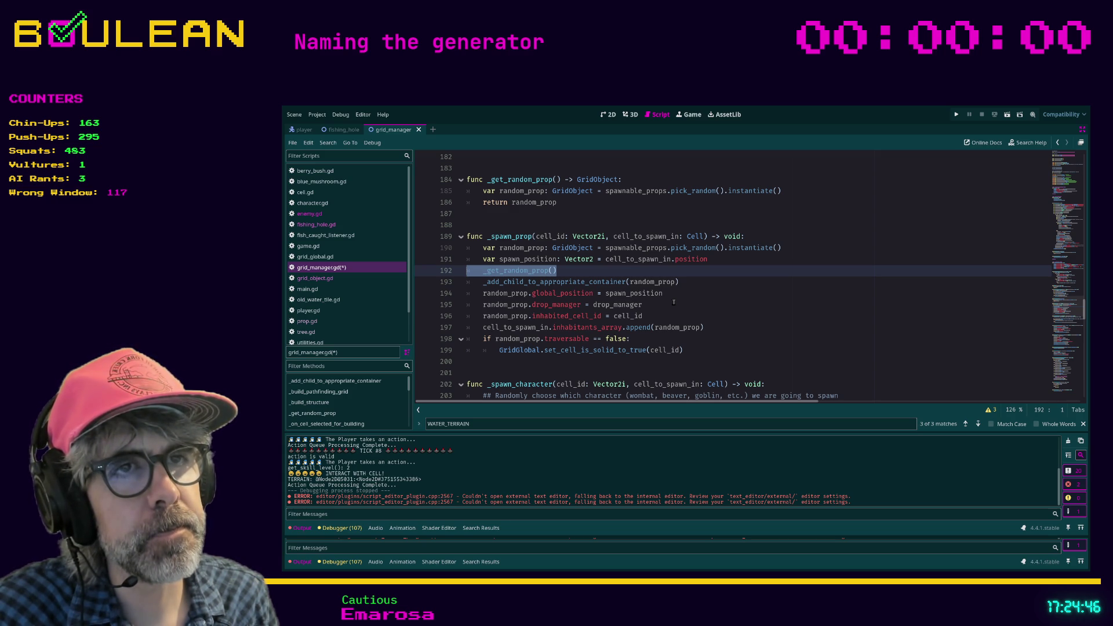
key(BackSpace)
key(BackSpace)
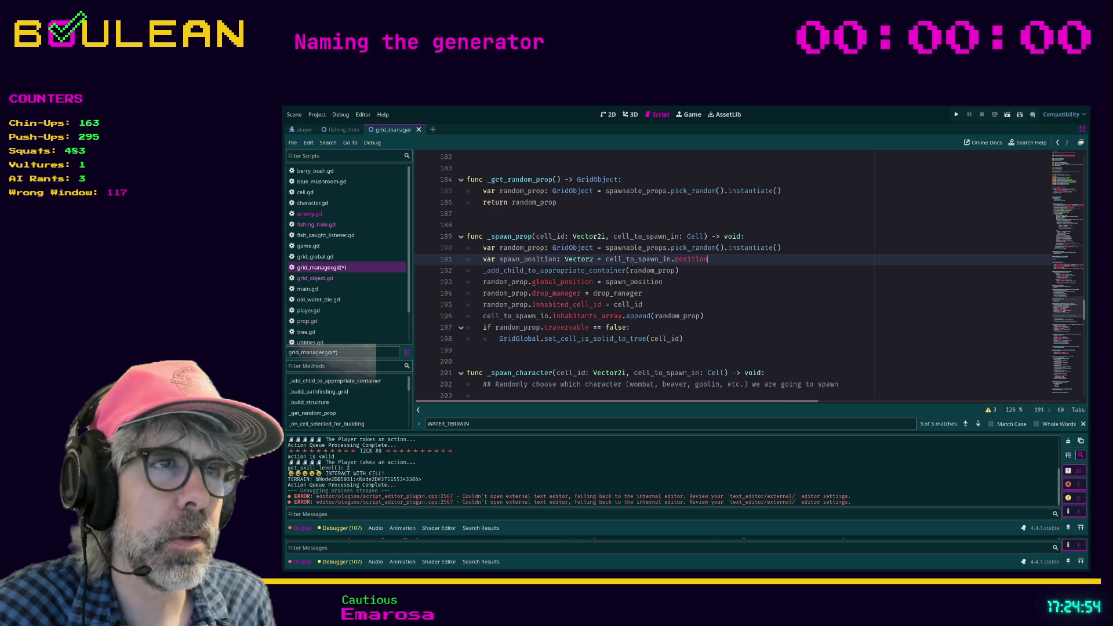
- Begin rewriting the inhabited_cell_id assignment value on line 195 as cell_to
click(609, 236)
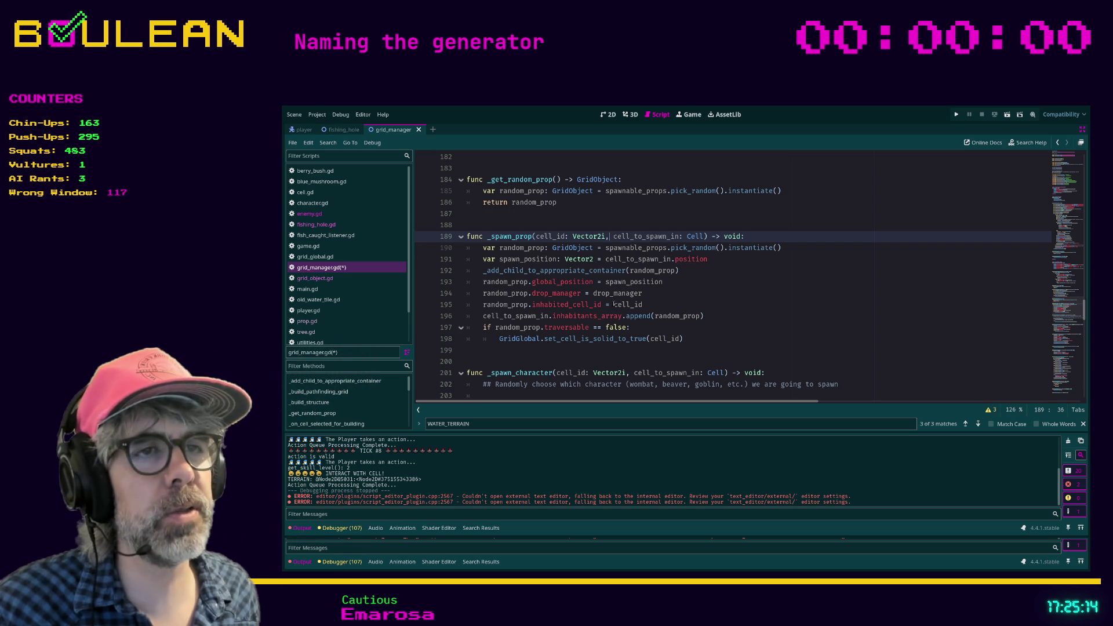
click(663, 306)
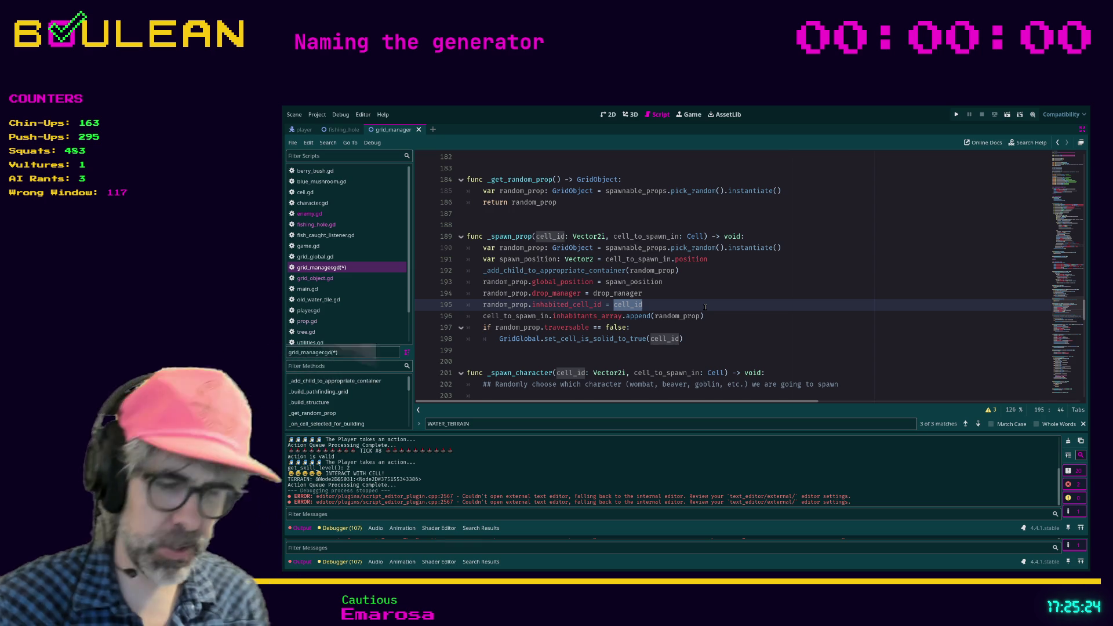
text(cell.gr)
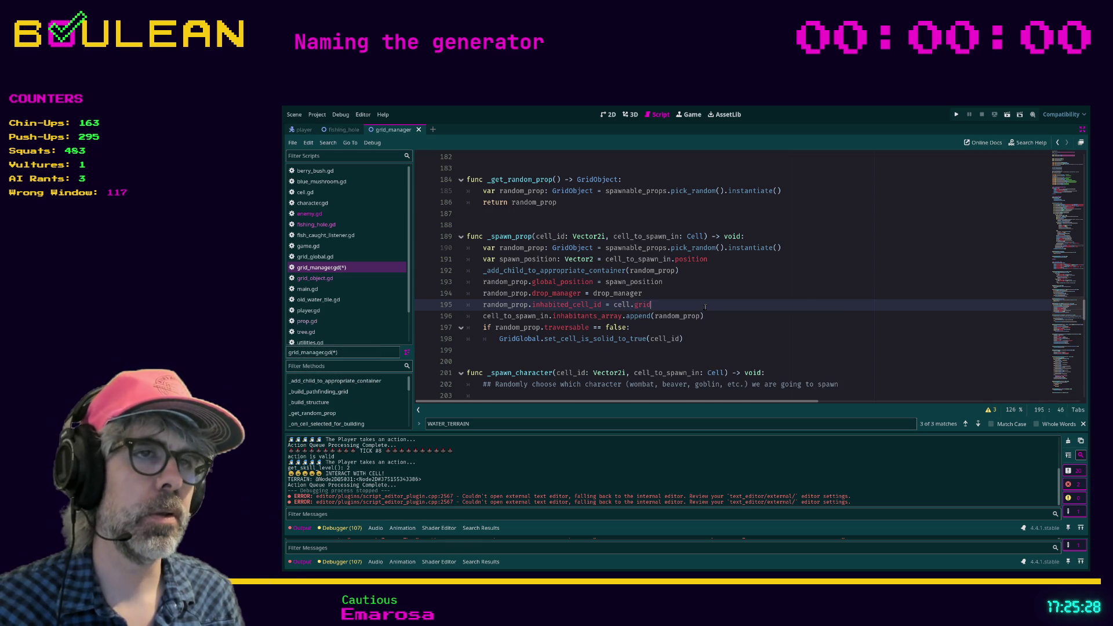
key(BackSpace)
key(BackSpace)
key(BackSpace)
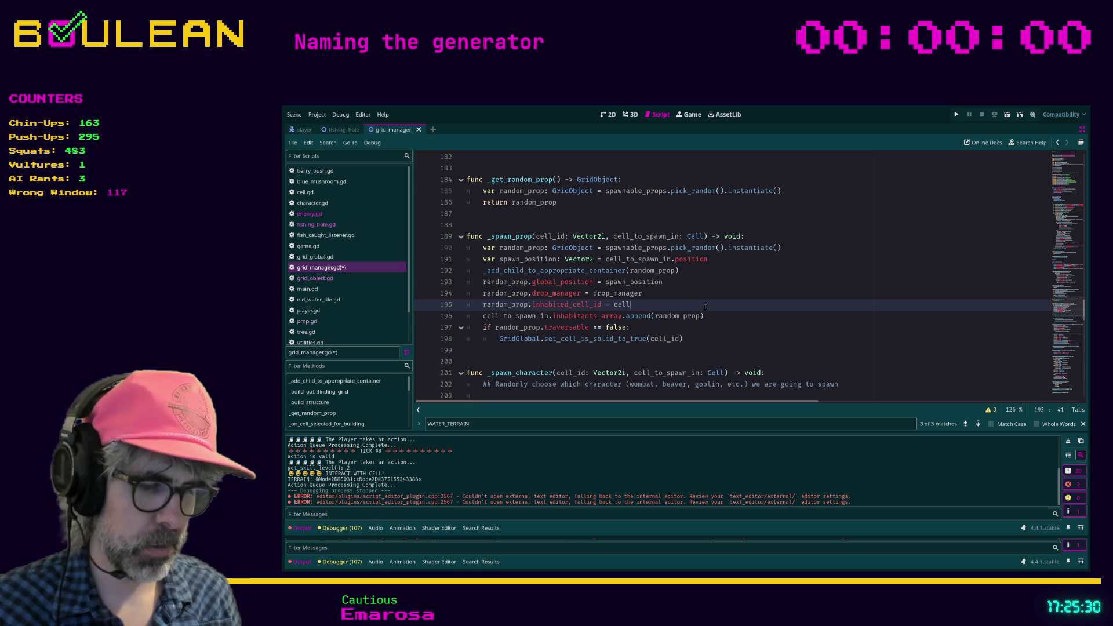
text(_to)
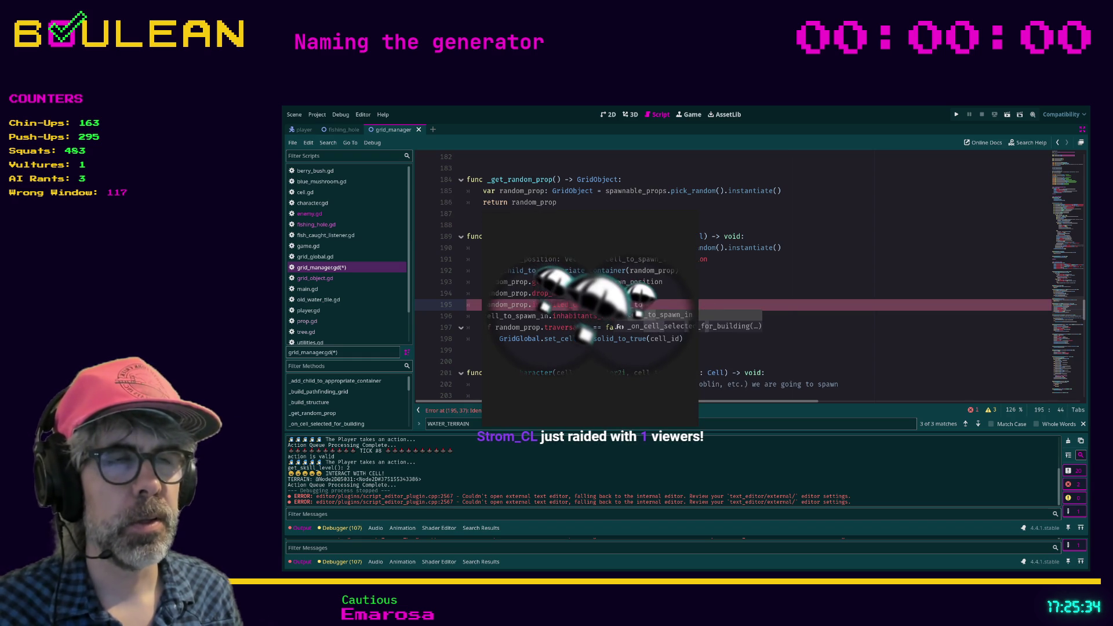
- Rename cell_to_spawn_in to target_cell in the signature, spawn position and inhabitants lines
double_click(638, 236)
text(tar)
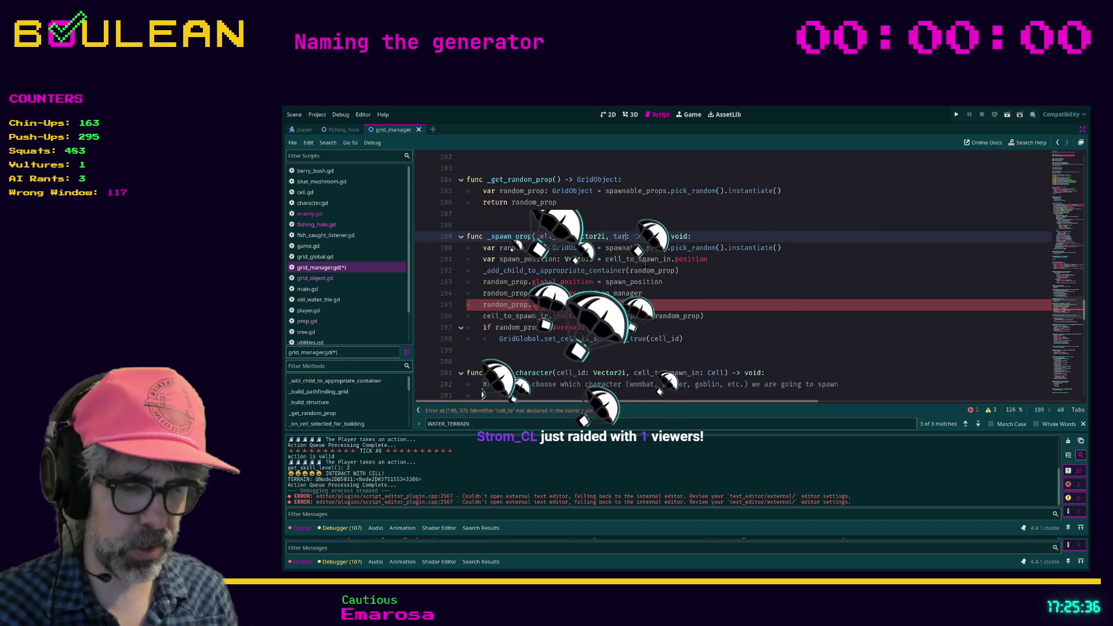
text(get_cell)
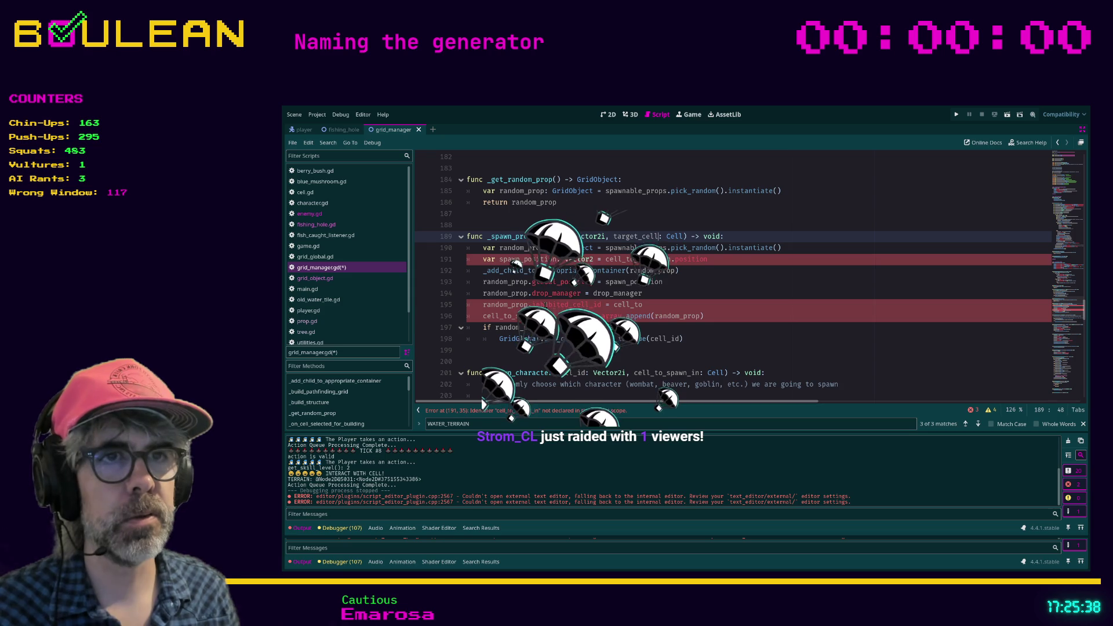
click(638, 236)
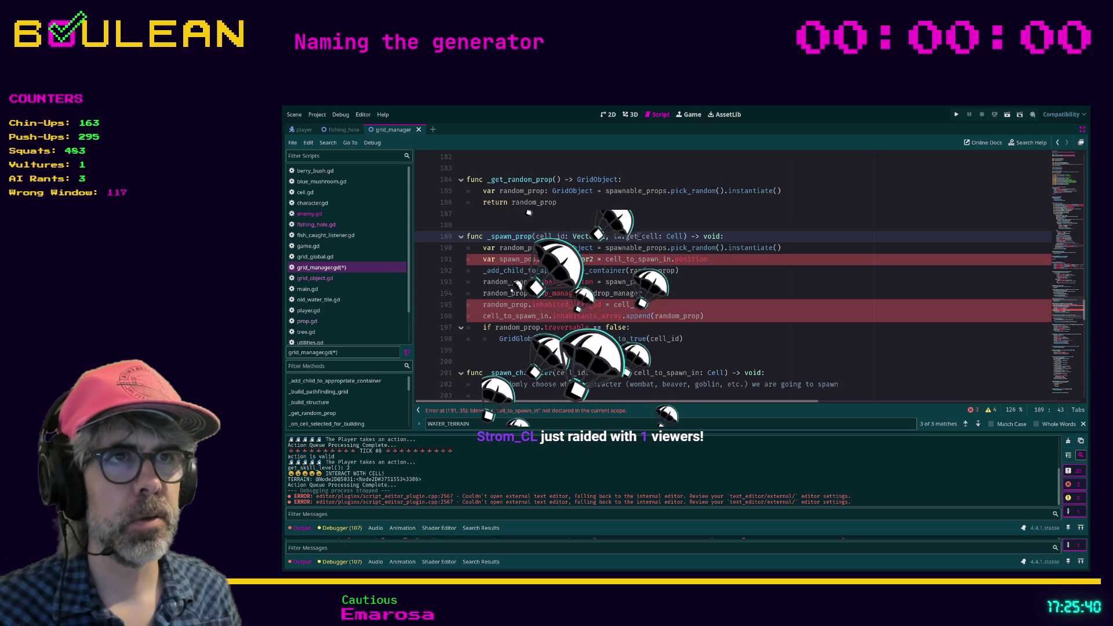
double_click(637, 259)
text(target_cell)
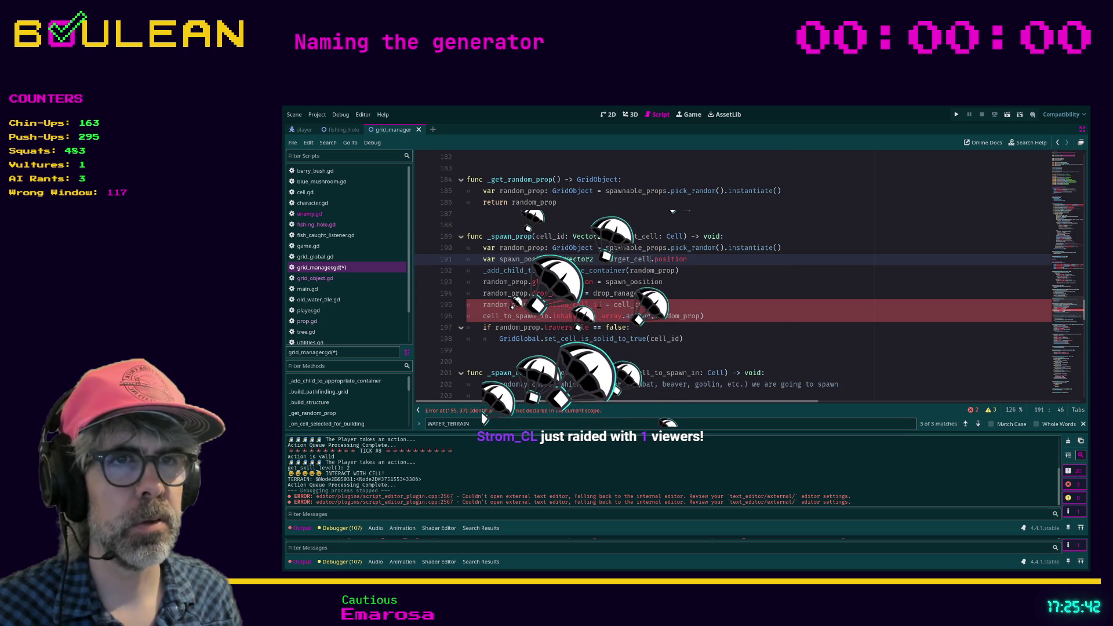
double_click(520, 316)
text(target_cell)
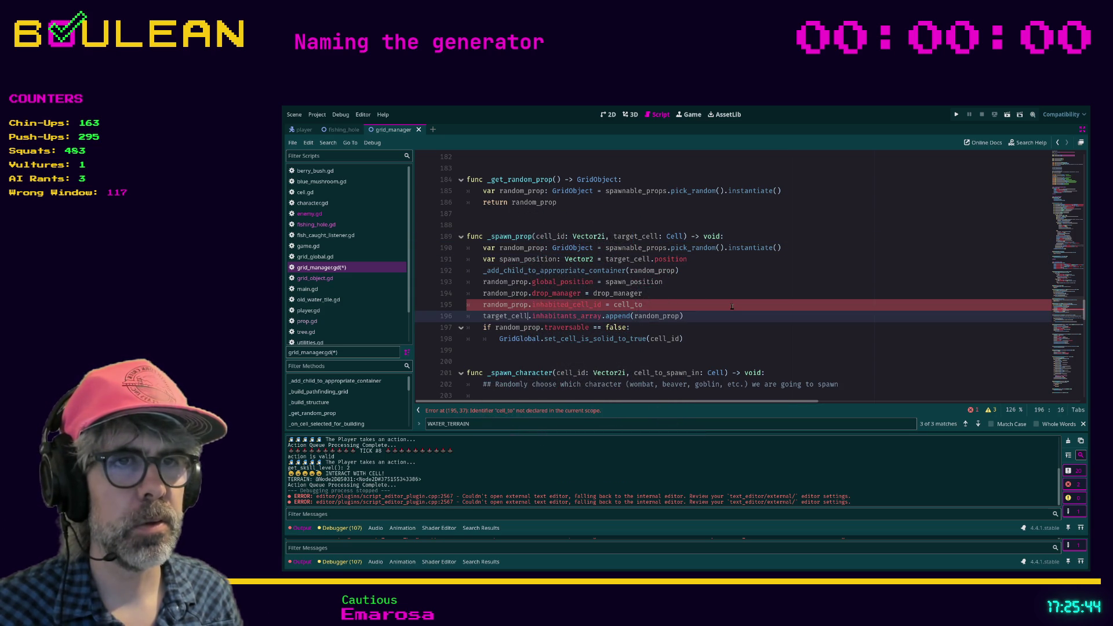
click(727, 306)
text(id)
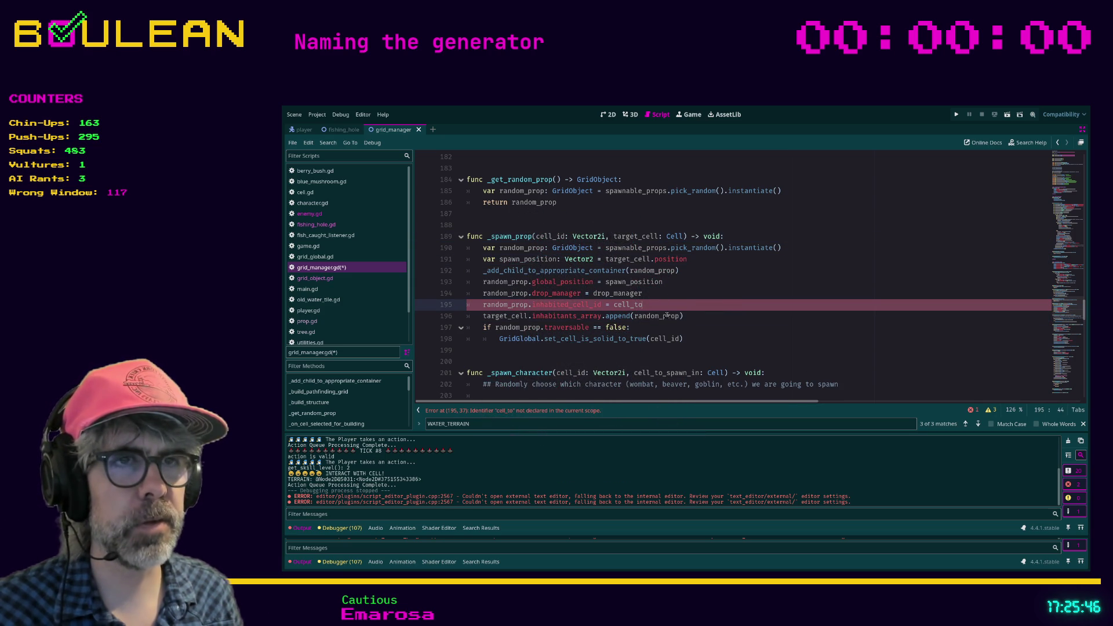
double_click(631, 306)
- Complete target_cell as the value assigned to random_prop.inhabited_cell_id on line 195
text(targe)
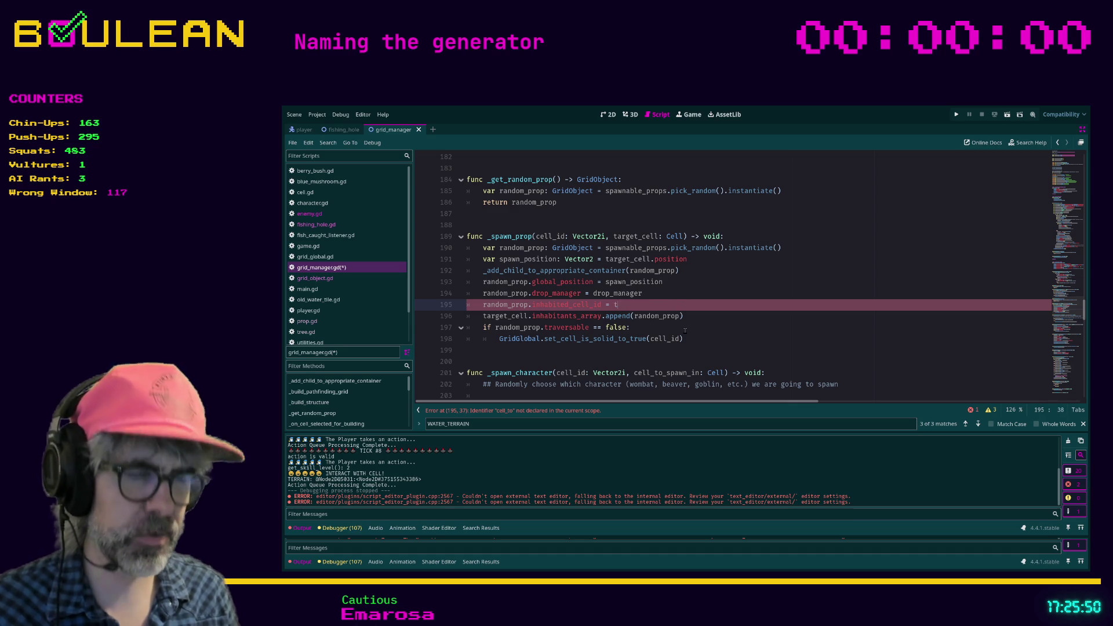
text(t)
key(Return)
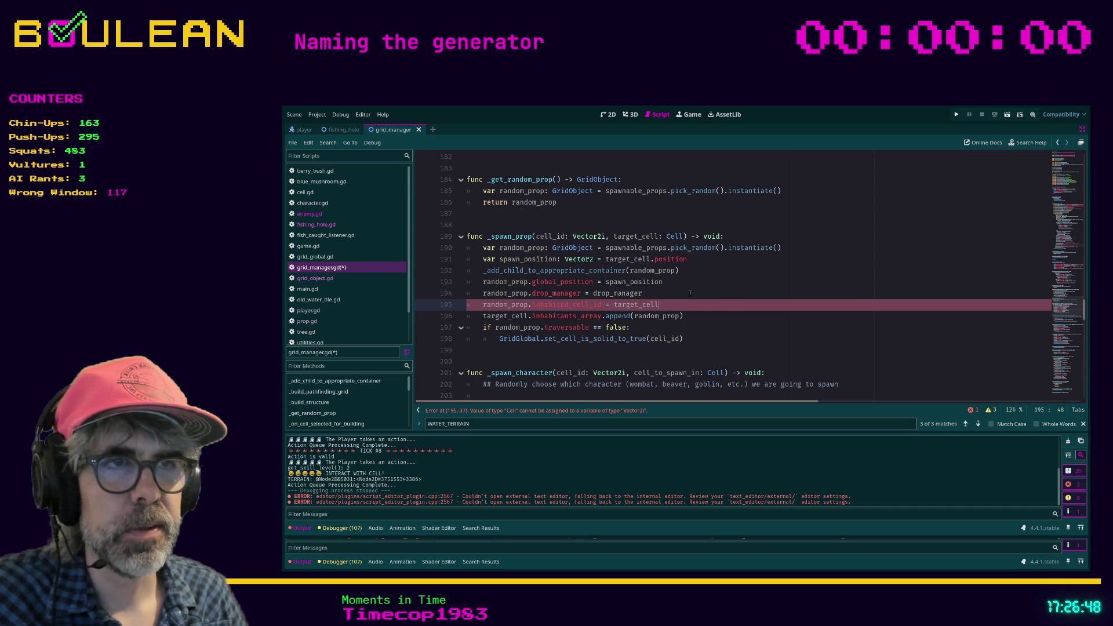
- Append .grid_coordinates to target_cell on line 195, then check cell_id's remaining uses
text(.)
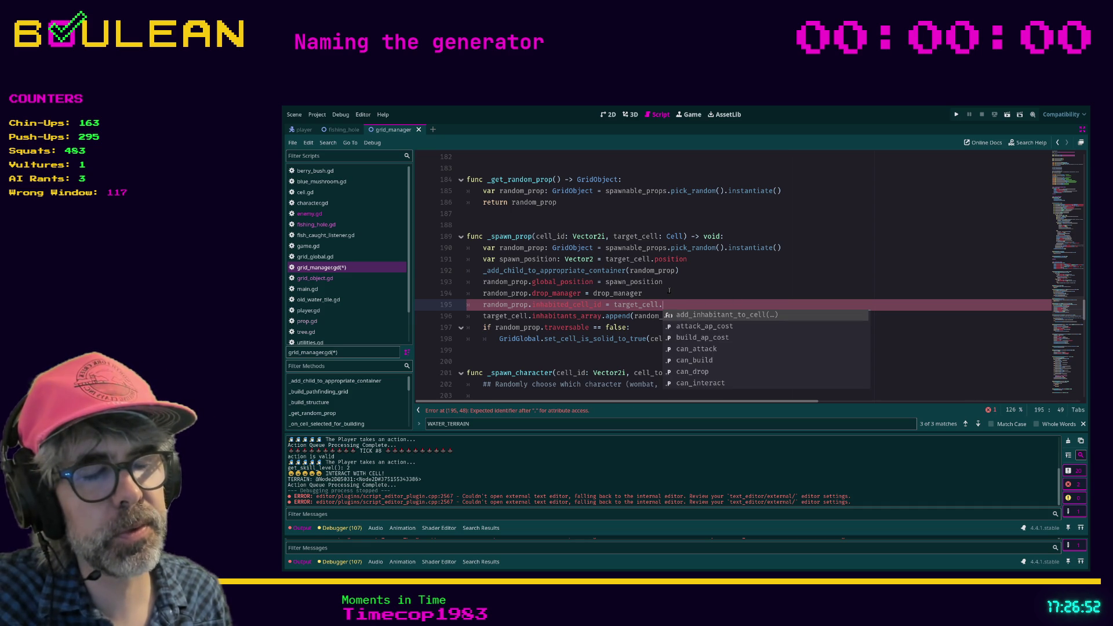
text(grid_coordinates)
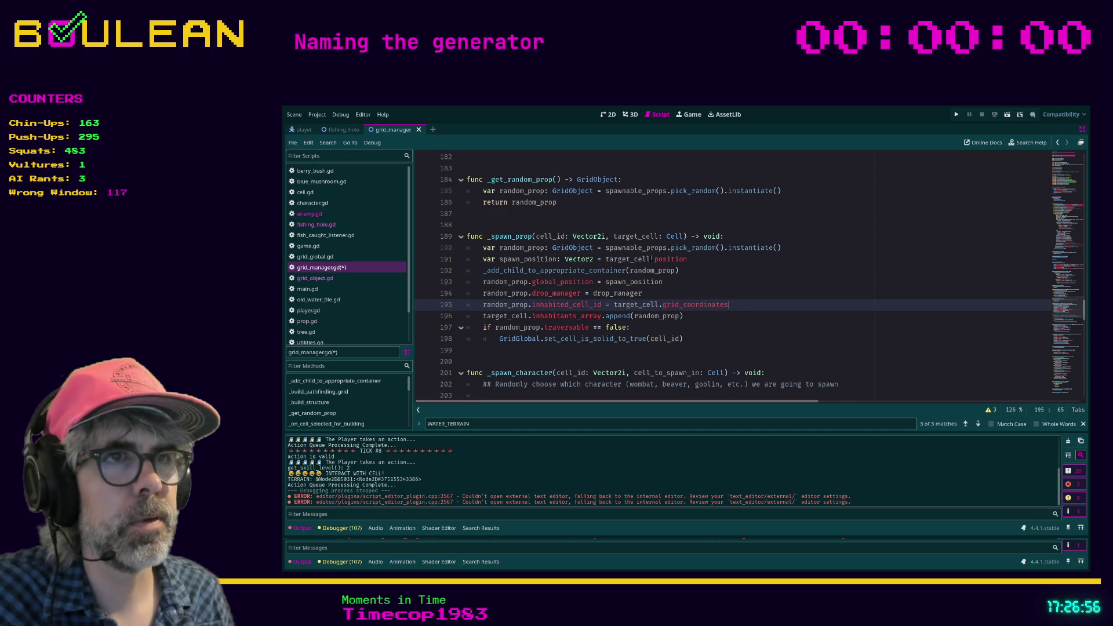
double_click(549, 236)
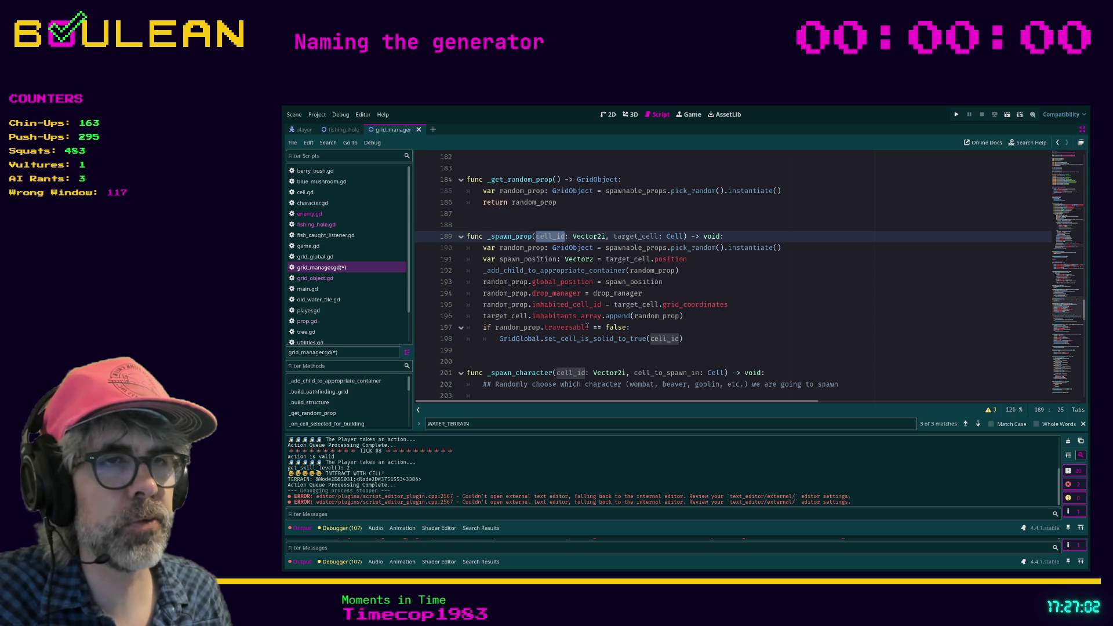
click(642, 329)
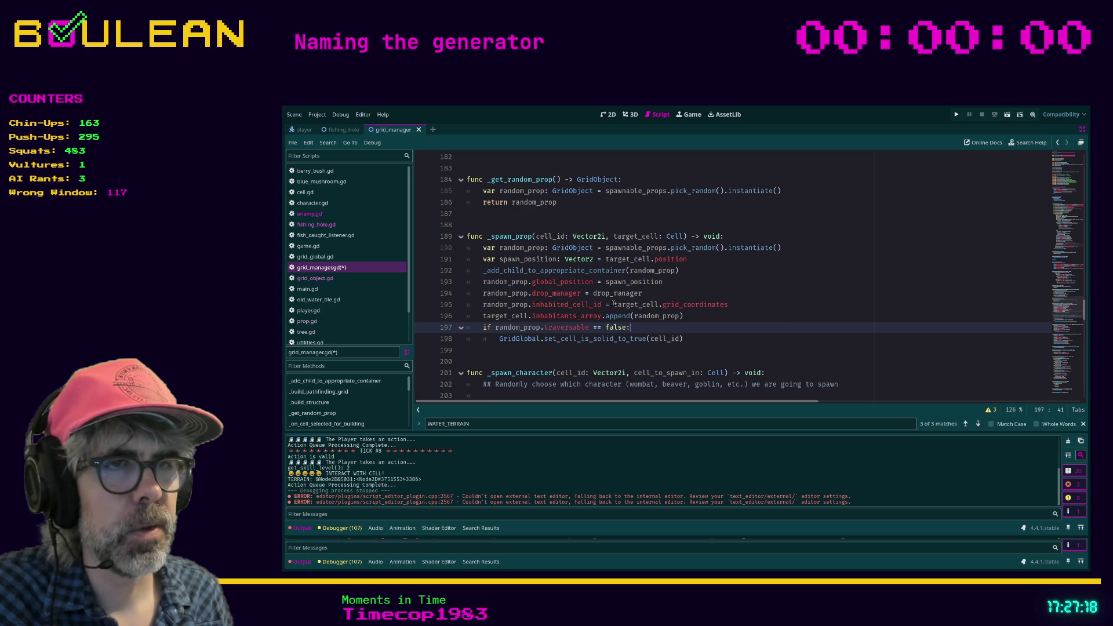
- Try a new target_cell line below the solid-cell call, then discard the unfinished line
click(685, 342)
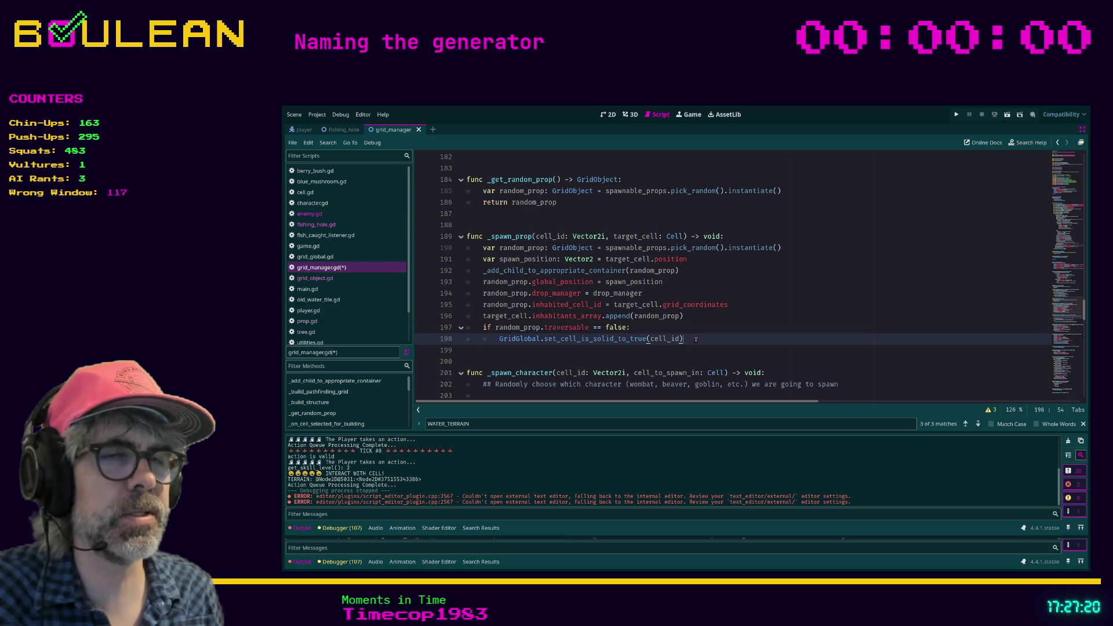
key(Return)
text(Cell.i)
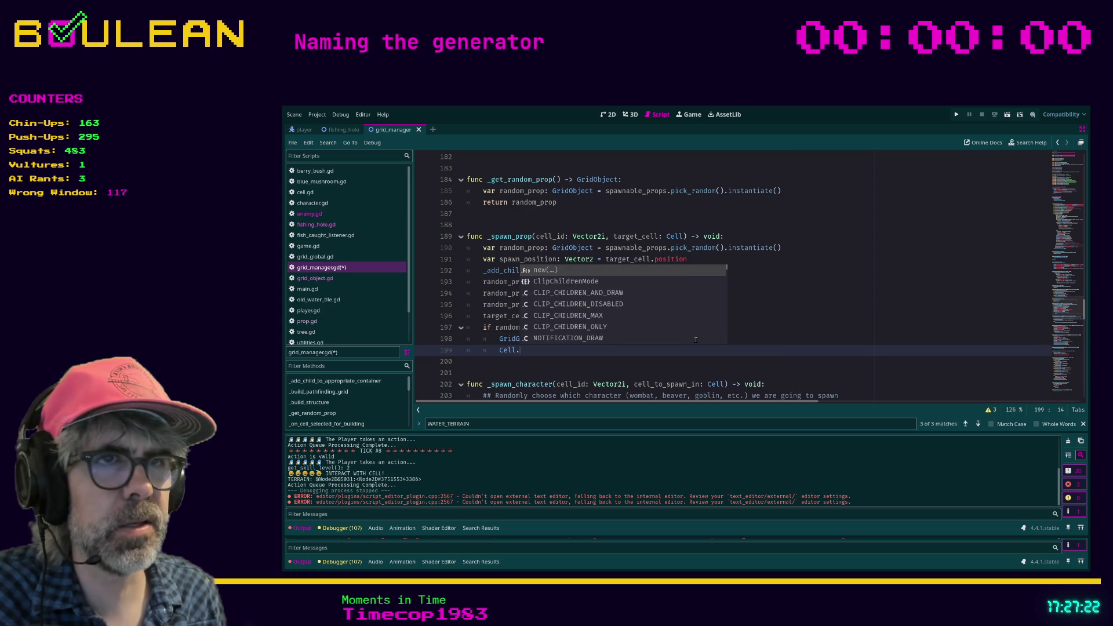
key(BackSpace)
text(set)
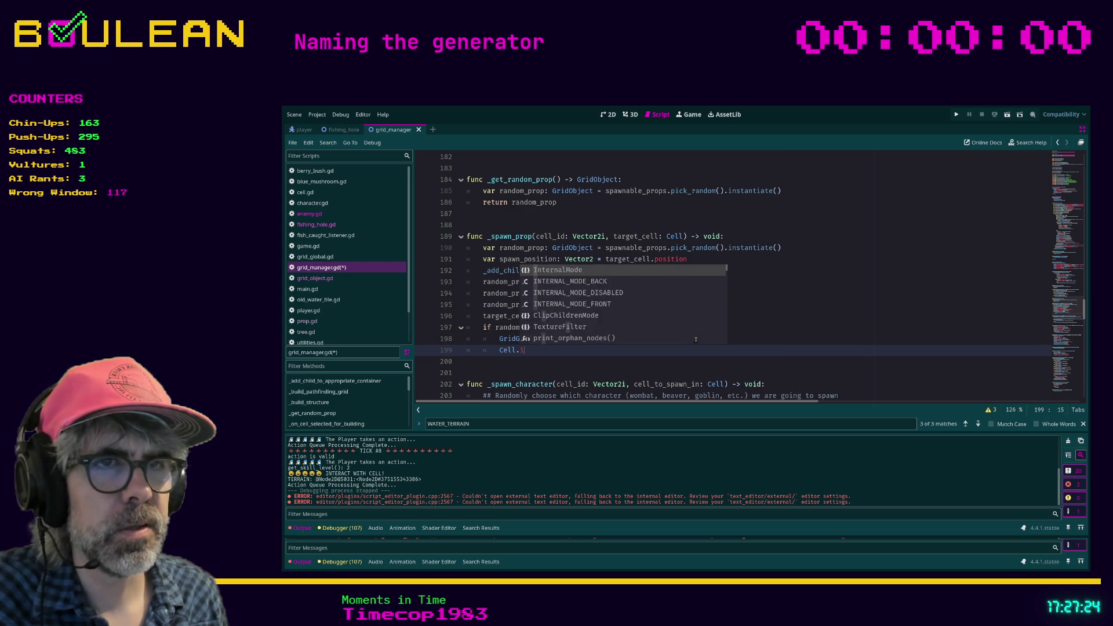
key(BackSpace)
key(BackSpace)
key(BackSpace)
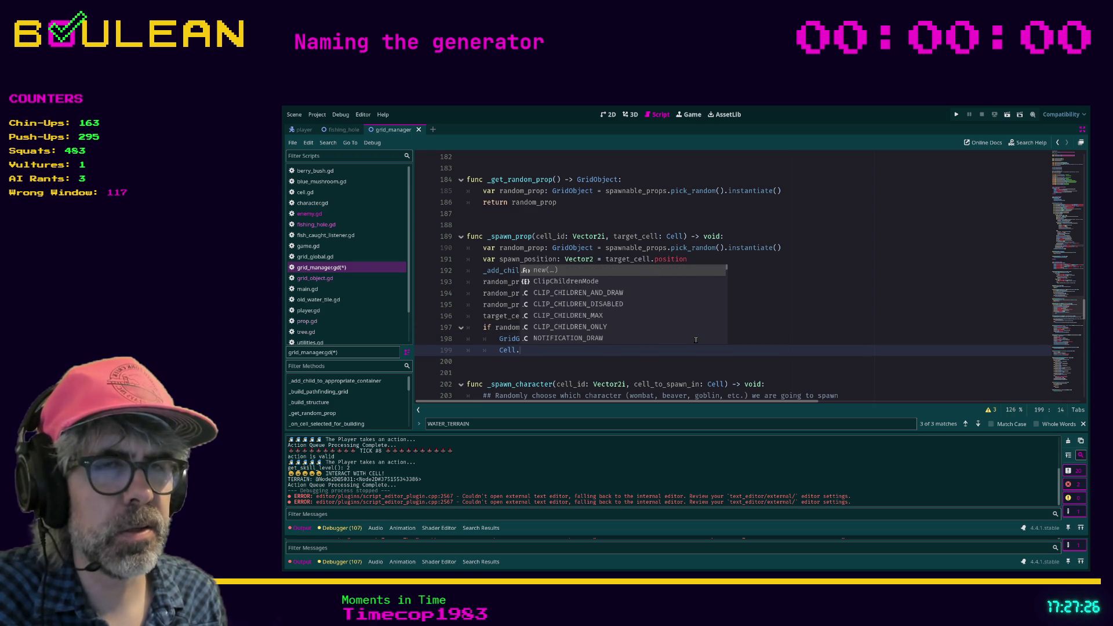
key(BackSpace)
key(BackSpace)
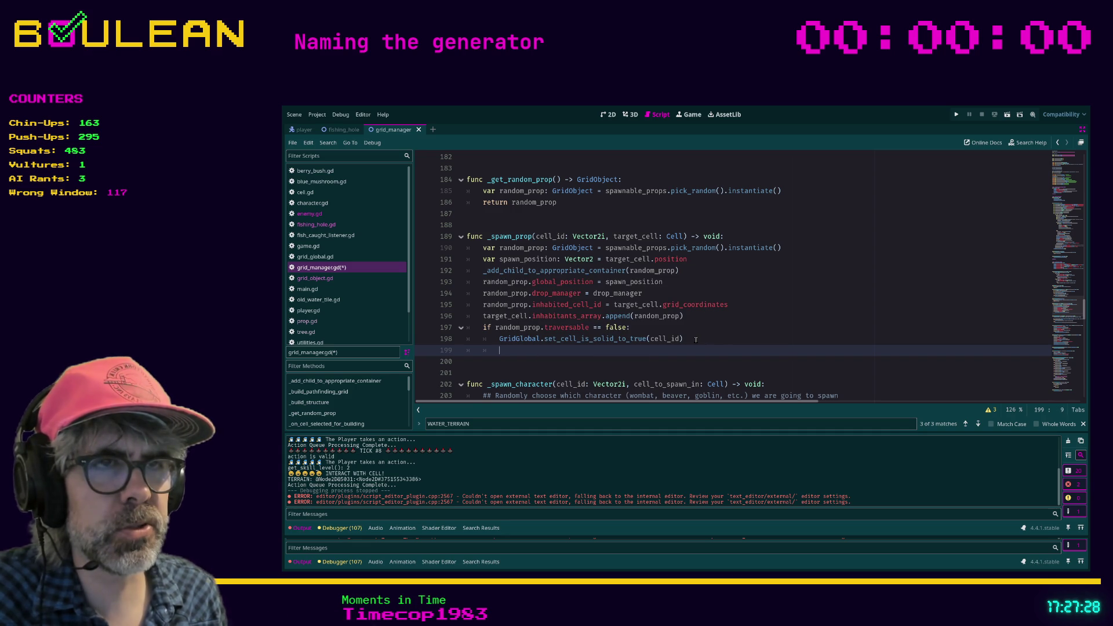
text(target_cell.)
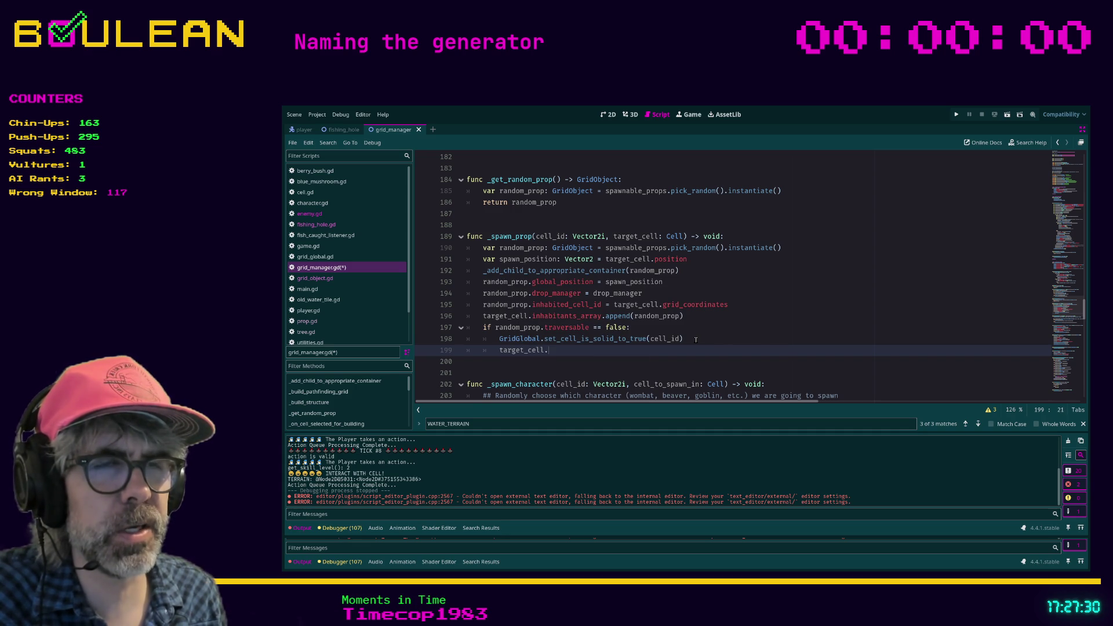
text(set_is)
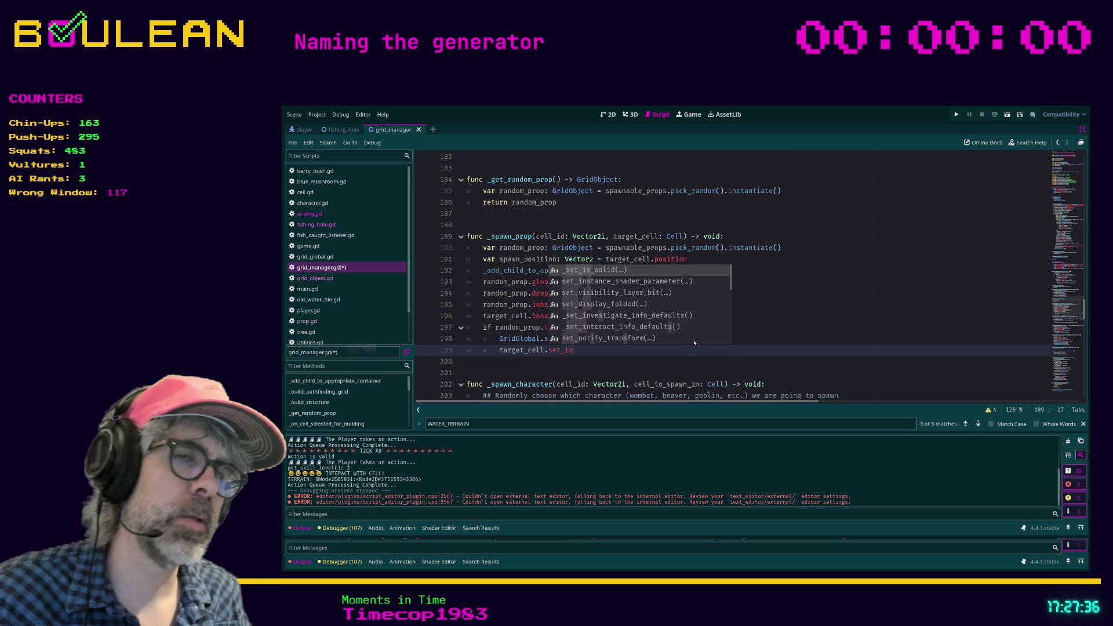
key(Escape)
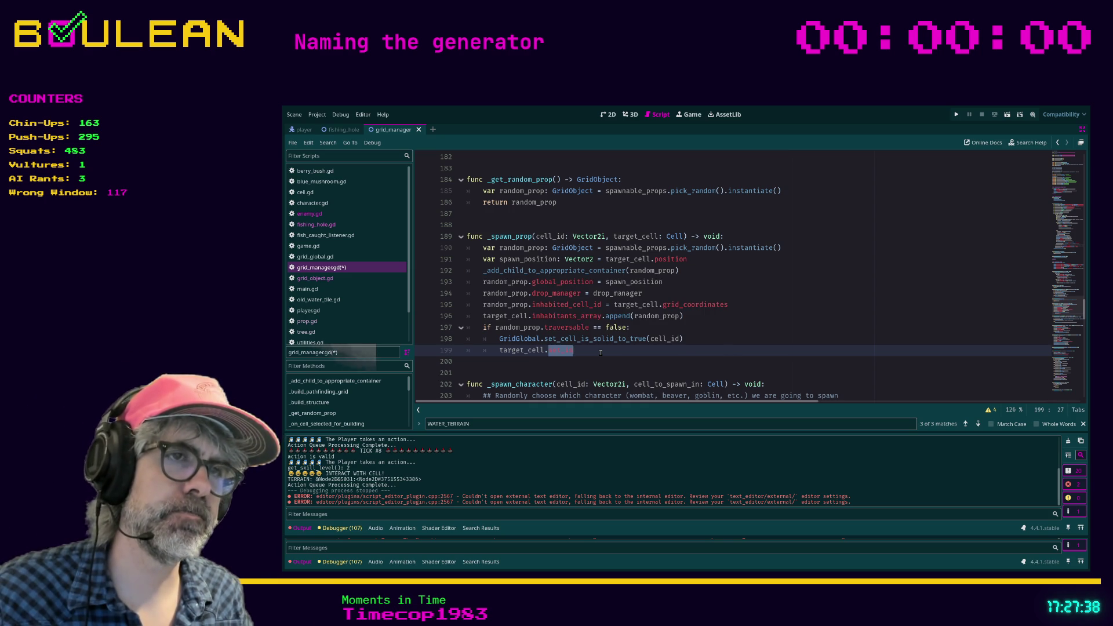
key(BackSpace)
text(set_is)
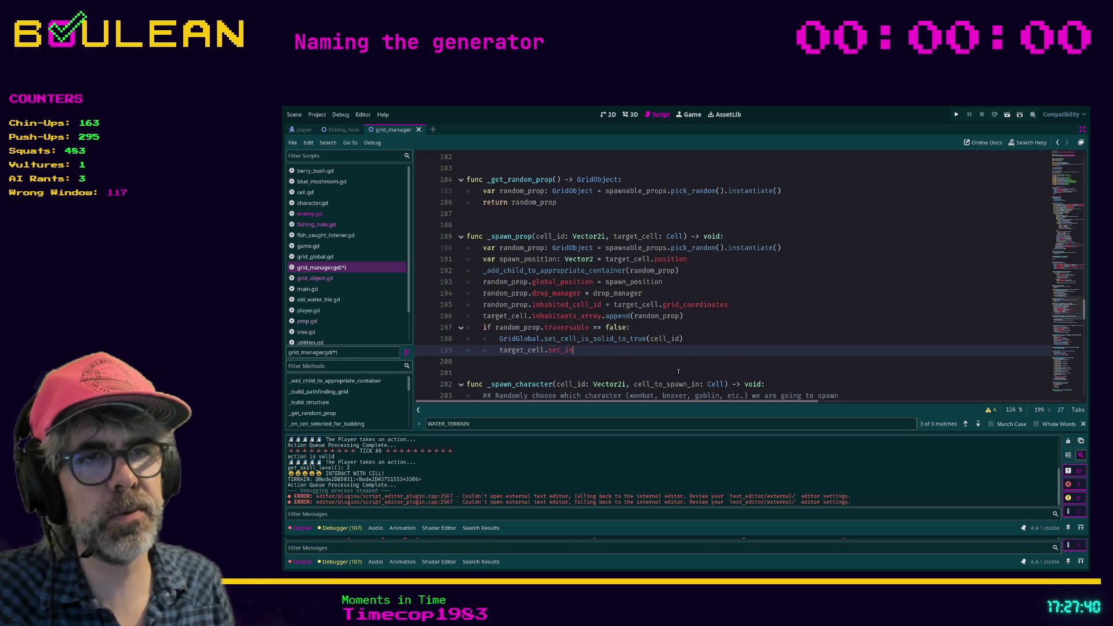
key(shift+Home)
key(shift+Home)
- Replace cell_id with target_cell.grid_coordinates in set_cell_is_solid_to_true and save the script
key(BackSpace)
key(BackSpace)
key(Left)
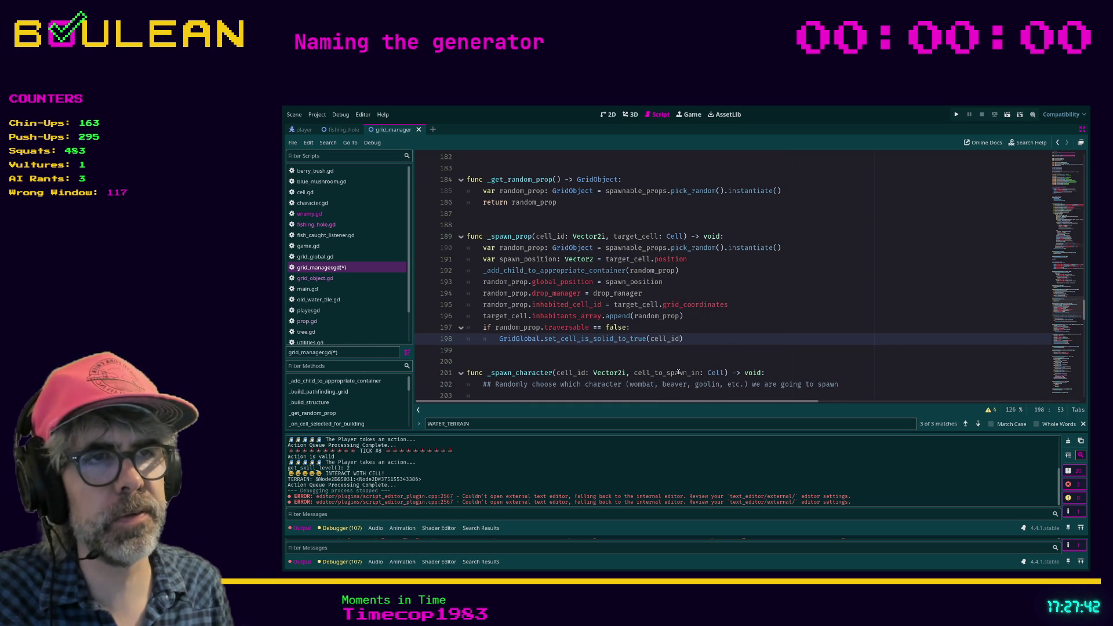
key(BackSpace)
key(BackSpace)
key(BackSpace)
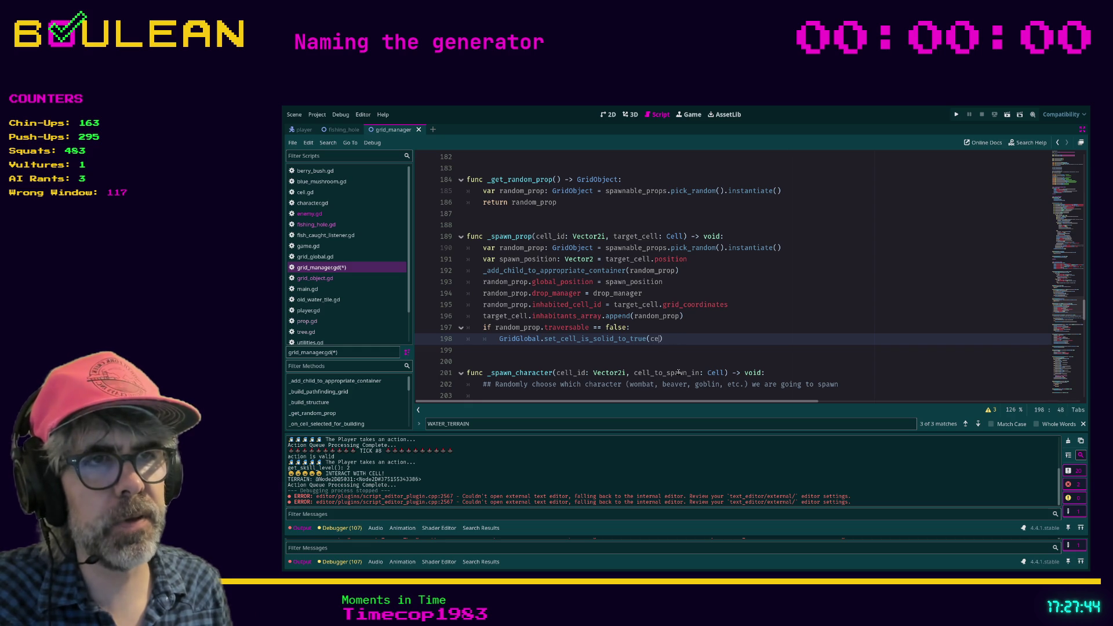
text(target)
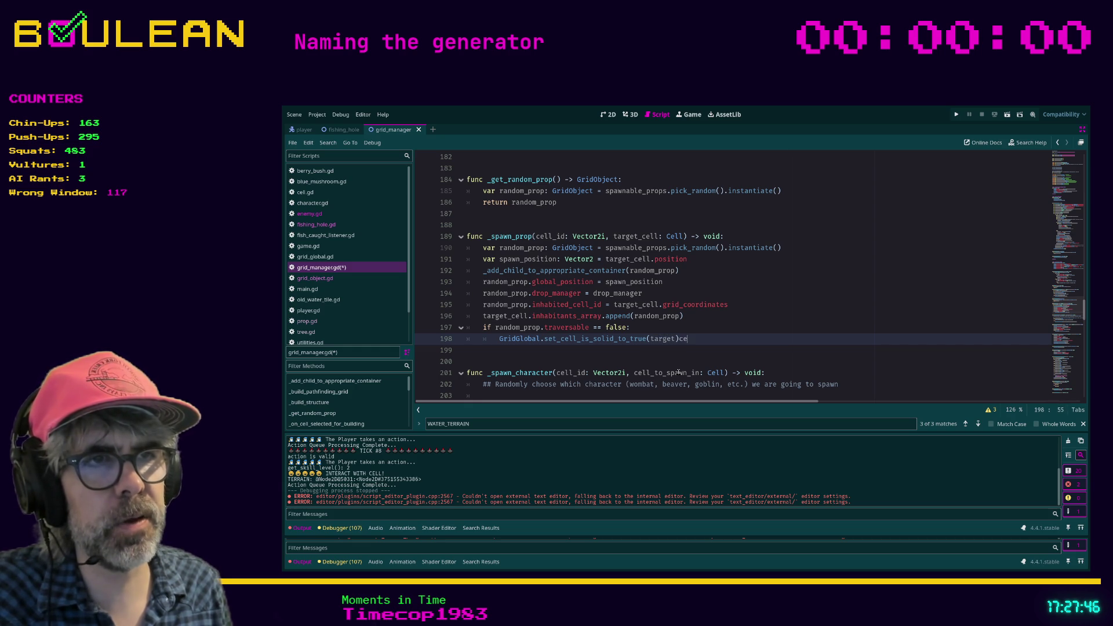
text(_cell.gr)
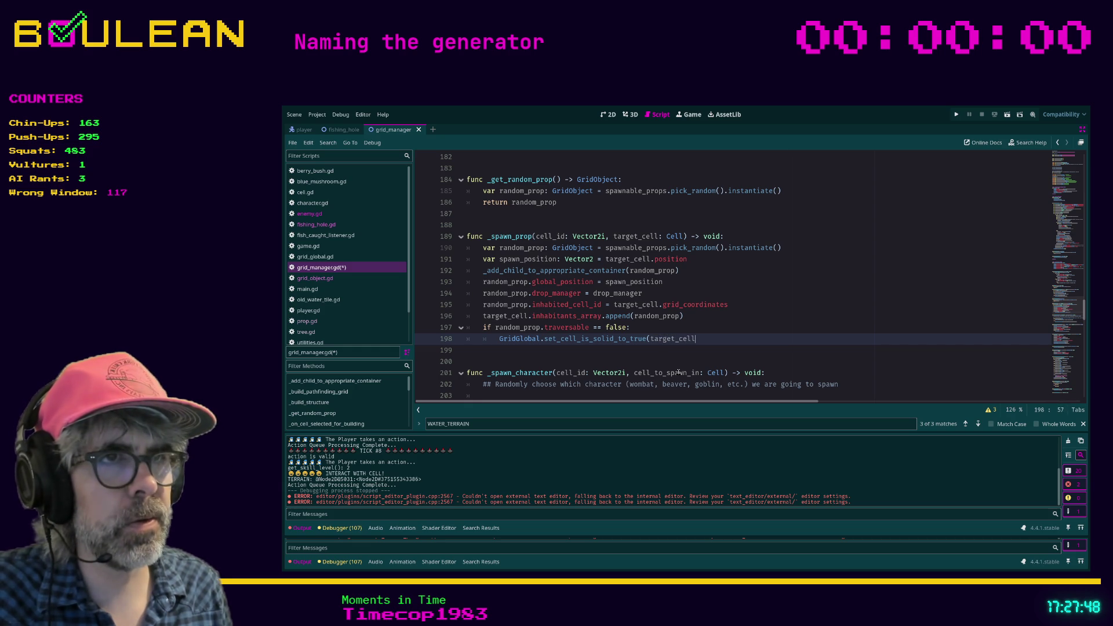
key(Return)
text())
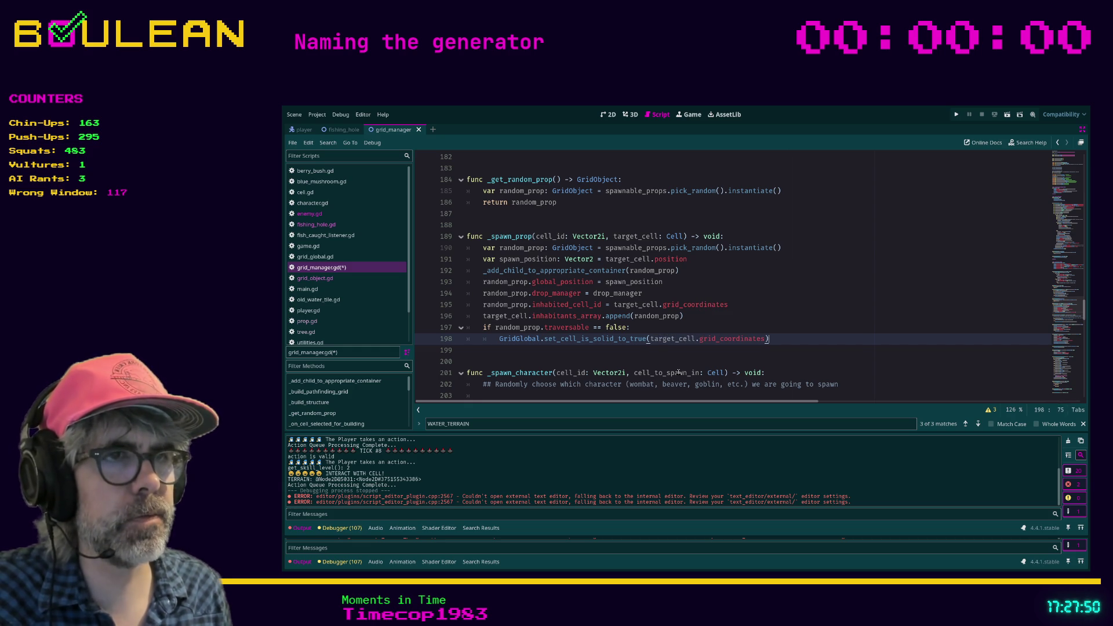
click(700, 352)
key(ctrl+s)
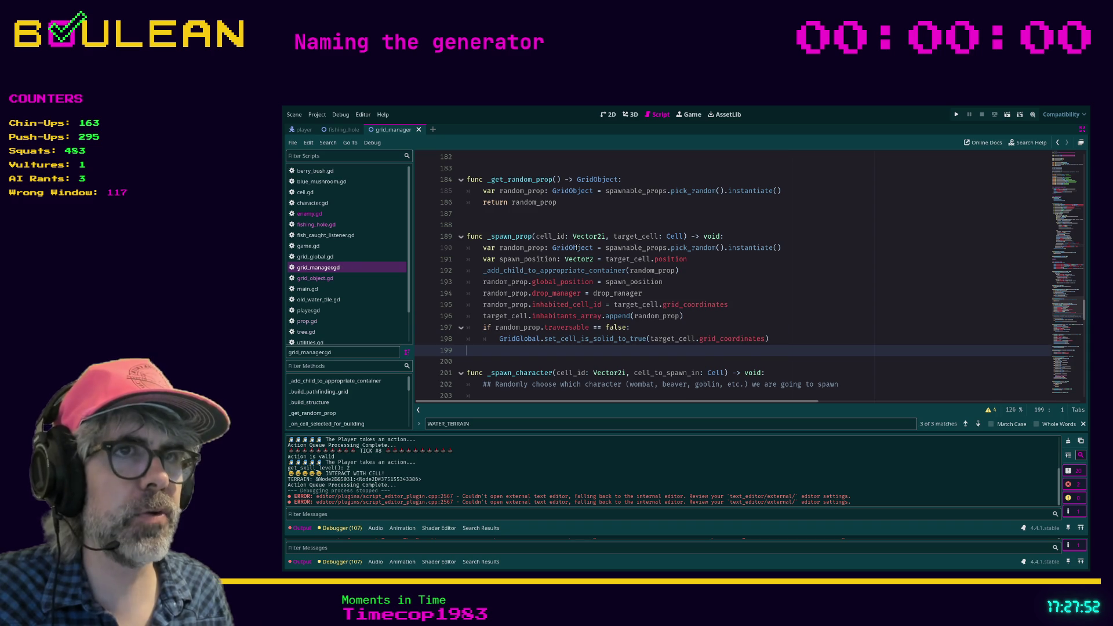
- Remove the cell_id: Vector2i parameter from the _spawn_prop signature and save
drag(613, 236, 536, 237)
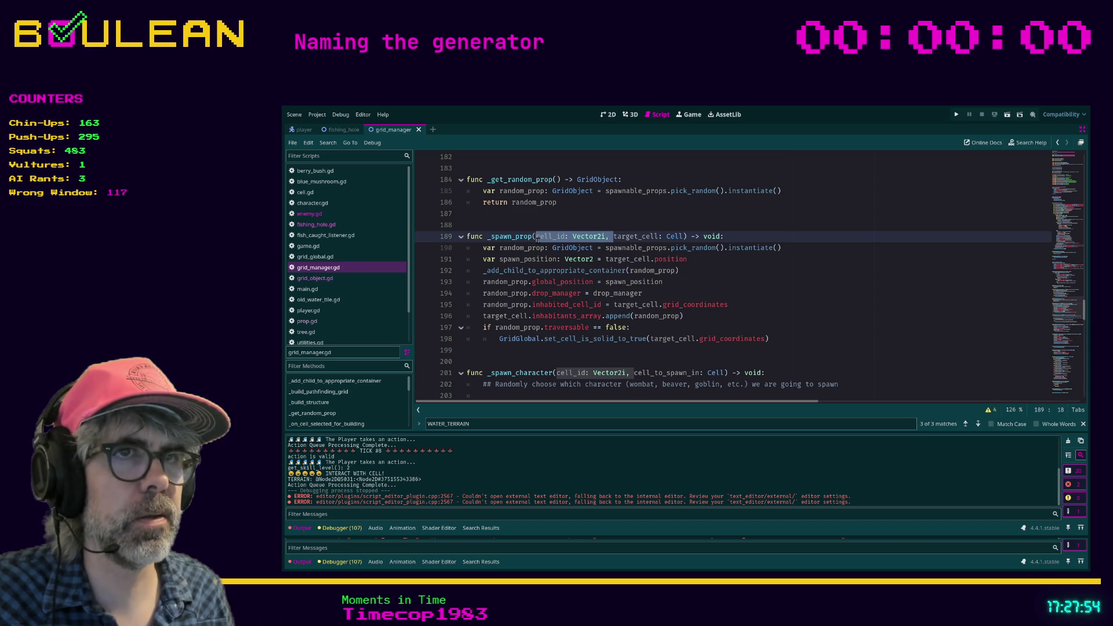
key(BackSpace)
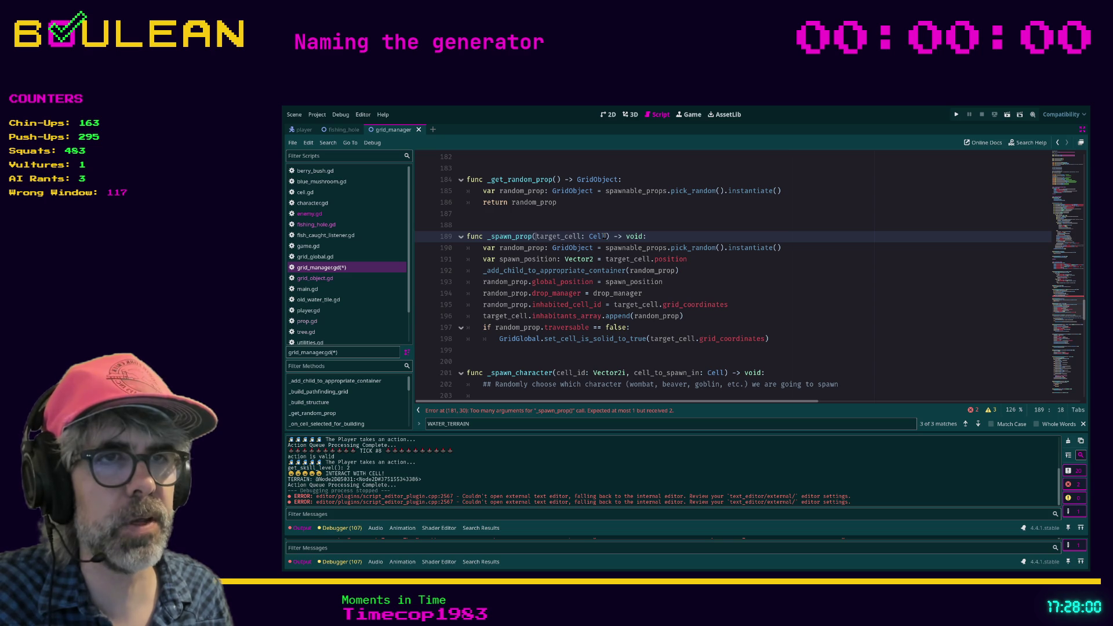
click(657, 316)
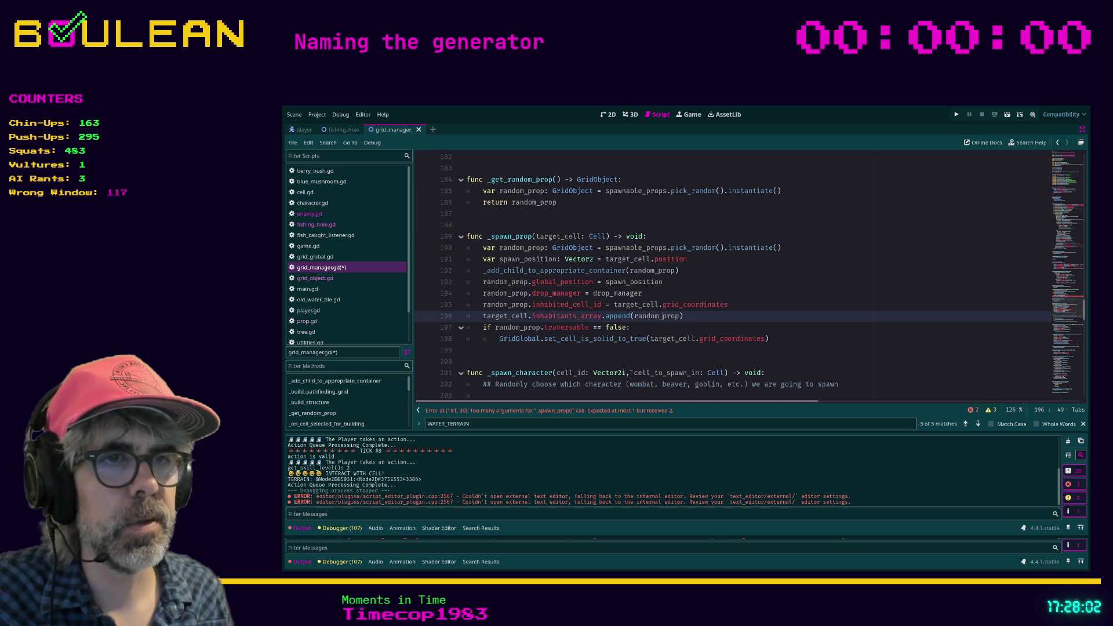
key(ctrl+s)
click(605, 412)
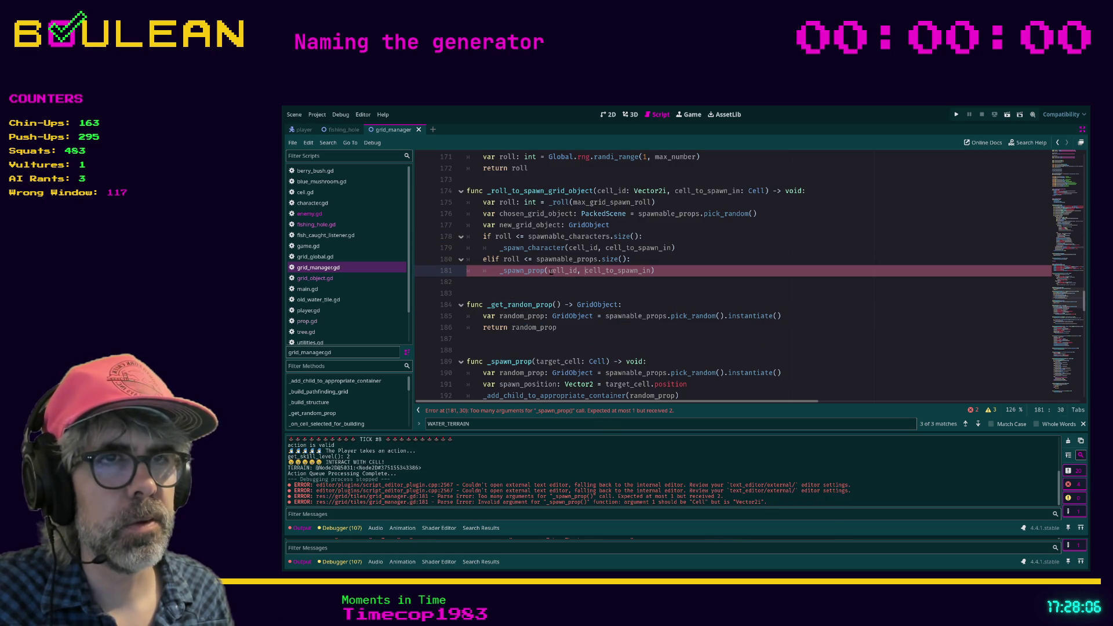
- Drop the extra cell_id argument from the _spawn_prop call on line 181 and save
shift+click(549, 271)
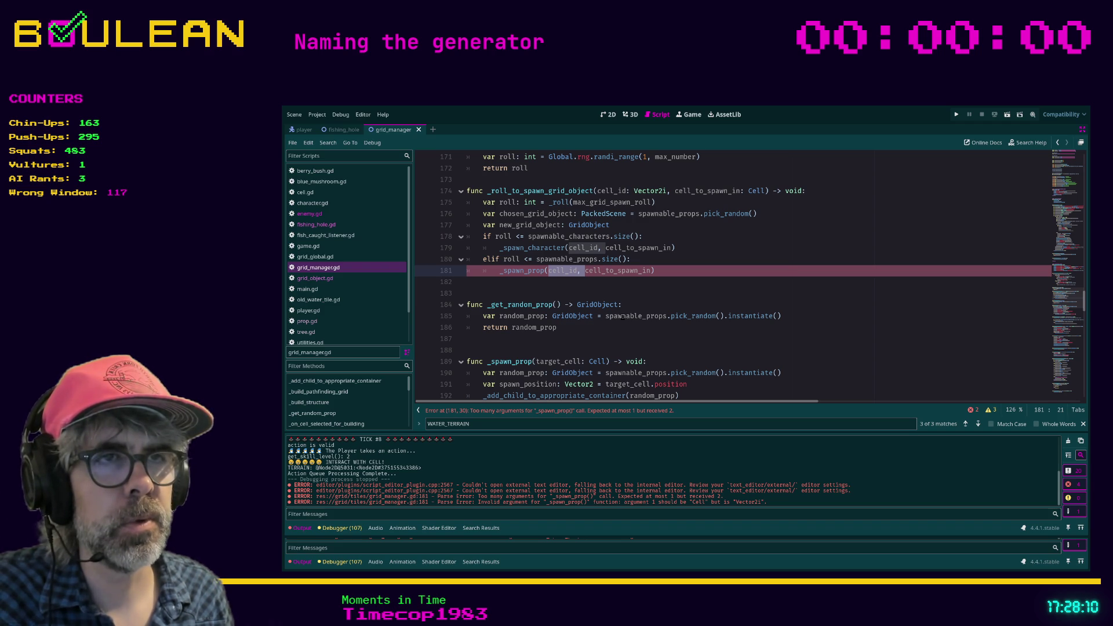
key(BackSpace)
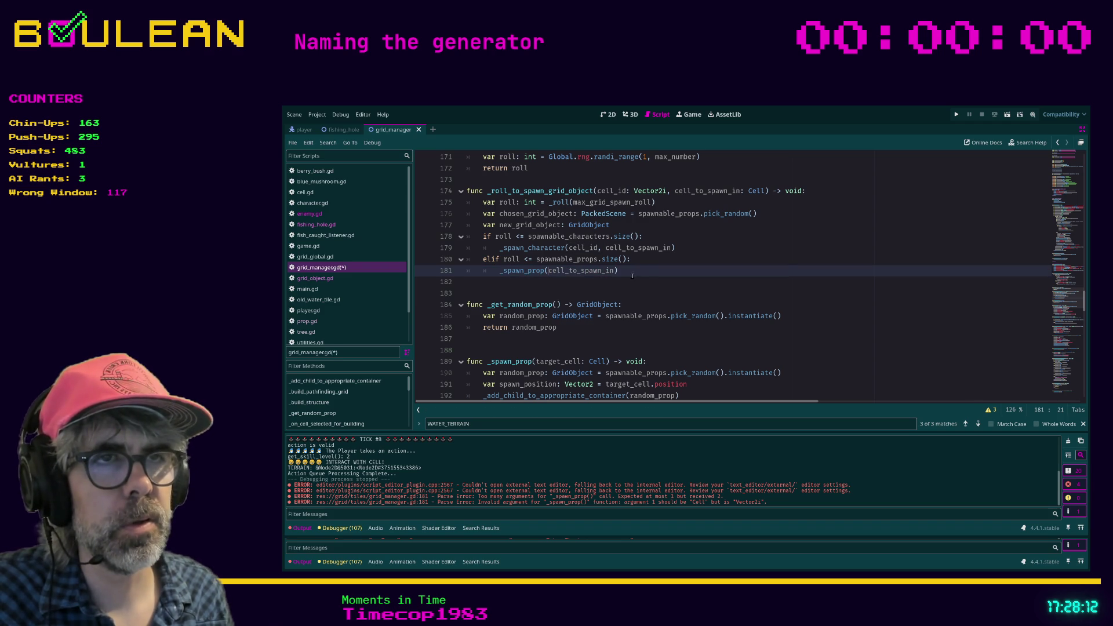
click(647, 284)
key(ctrl+s)
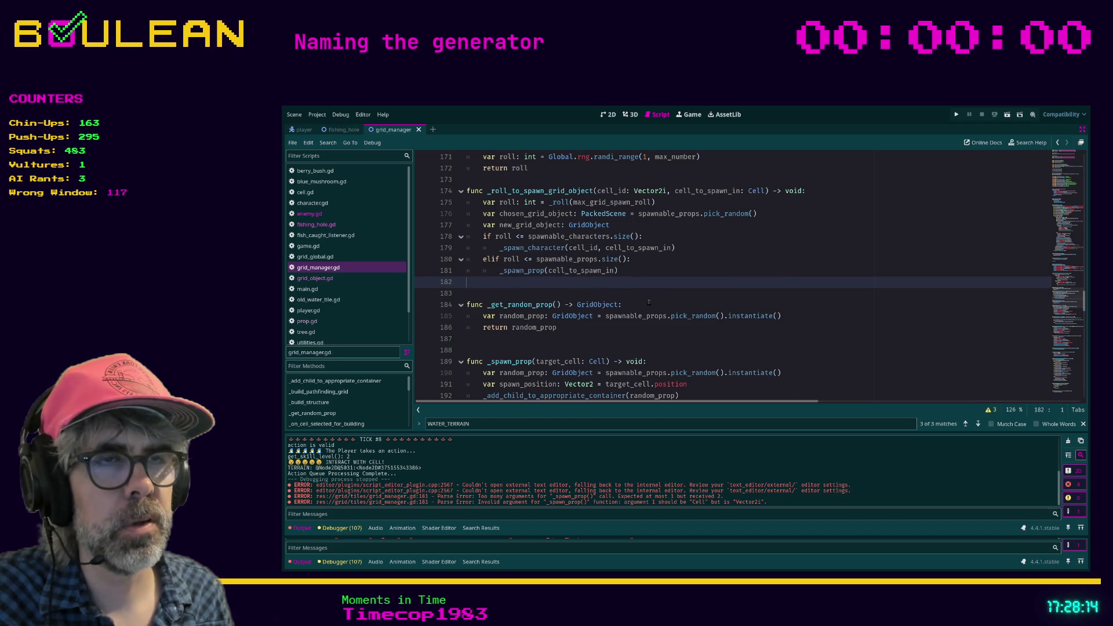
scroll(648, 302, down, 3)
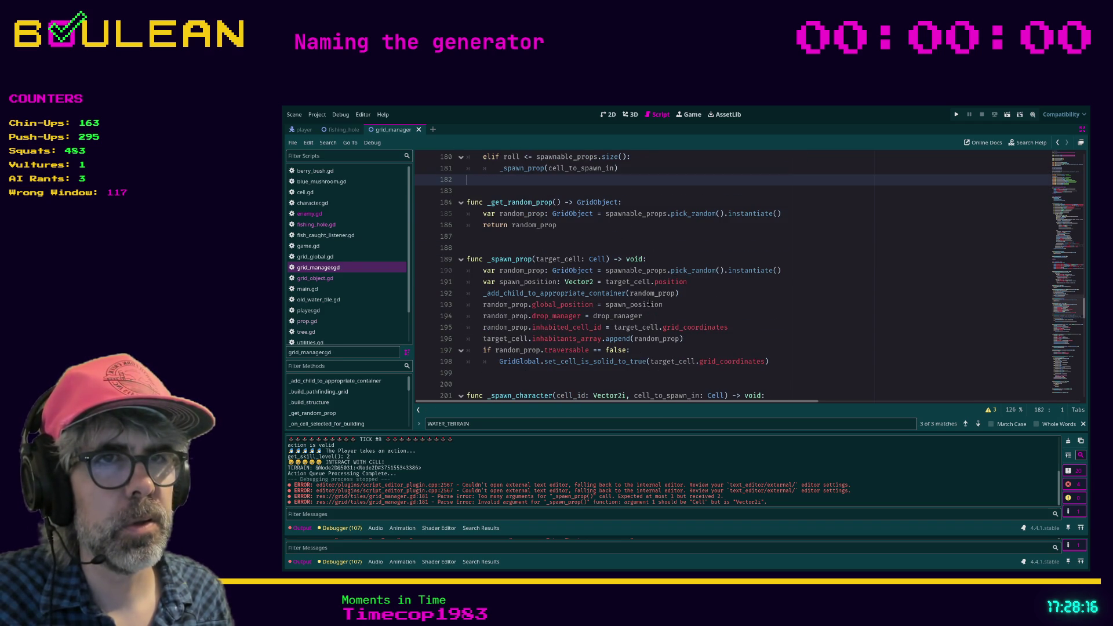
scroll(675, 266, up, 3)
- Add a prop: GridObject parameter after target_cell: Cell in the _spawn_prop signature
click(669, 280)
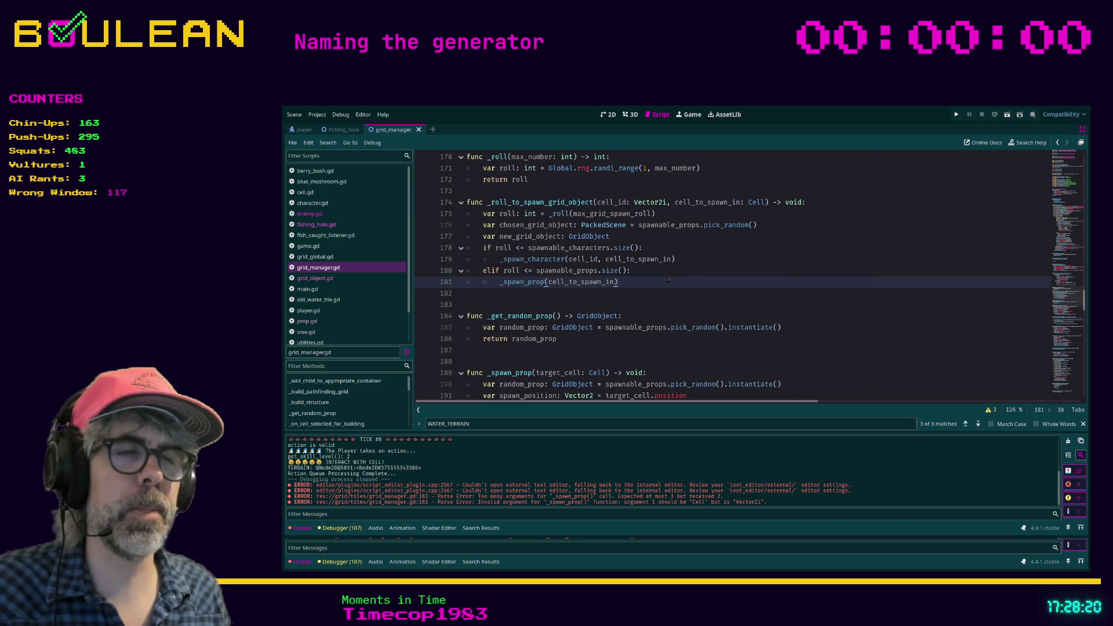
key(ctrl+f)
text(_spaw)
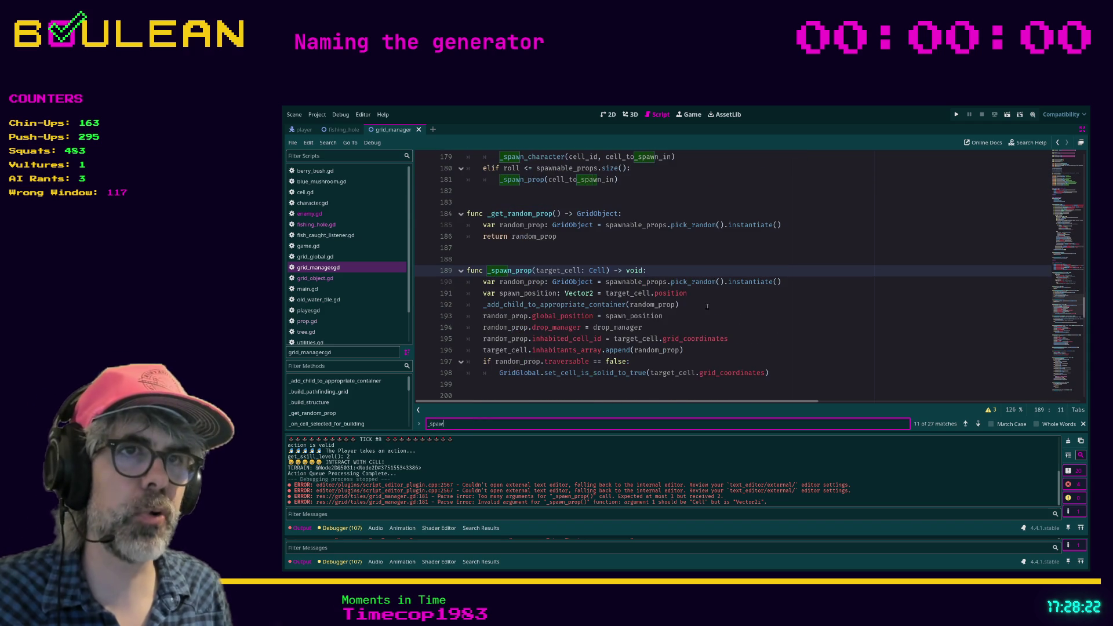
text(n_prop)
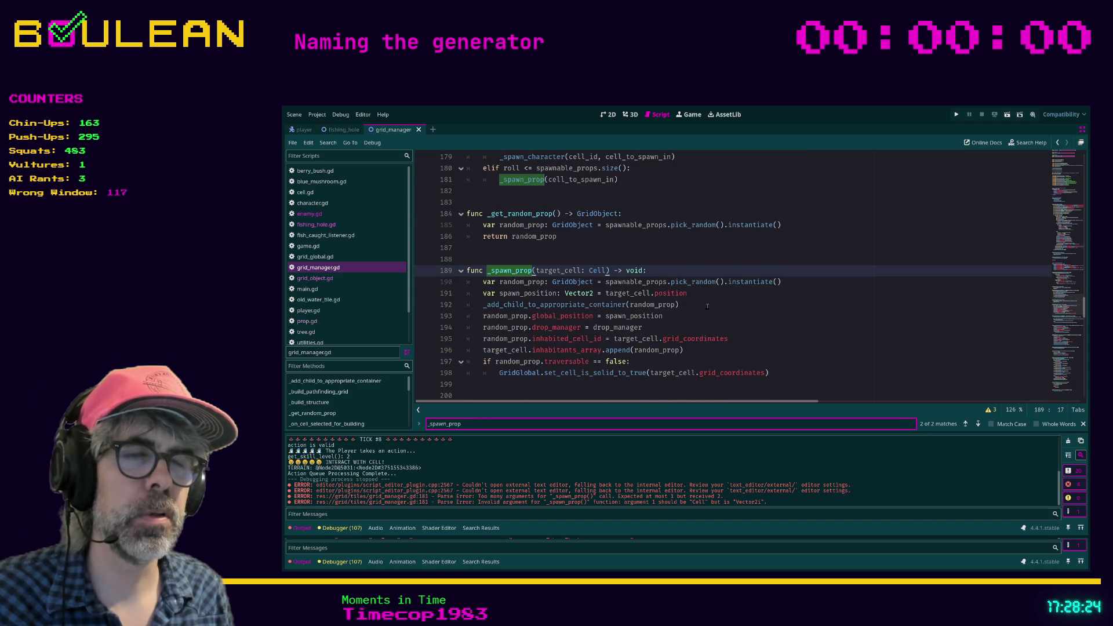
click(603, 271)
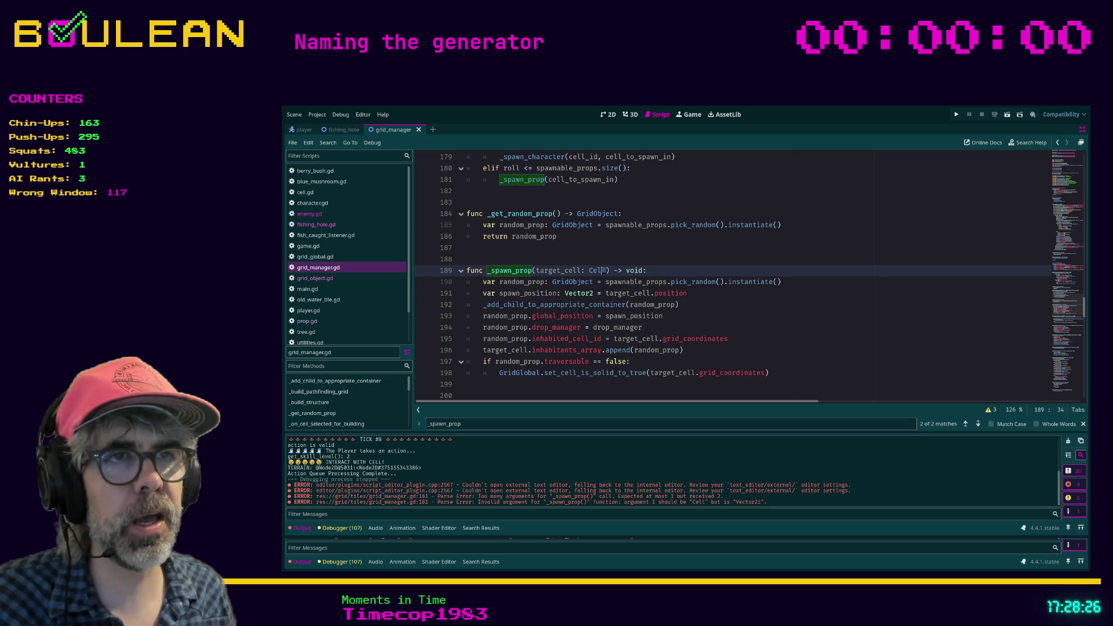
key(Right)
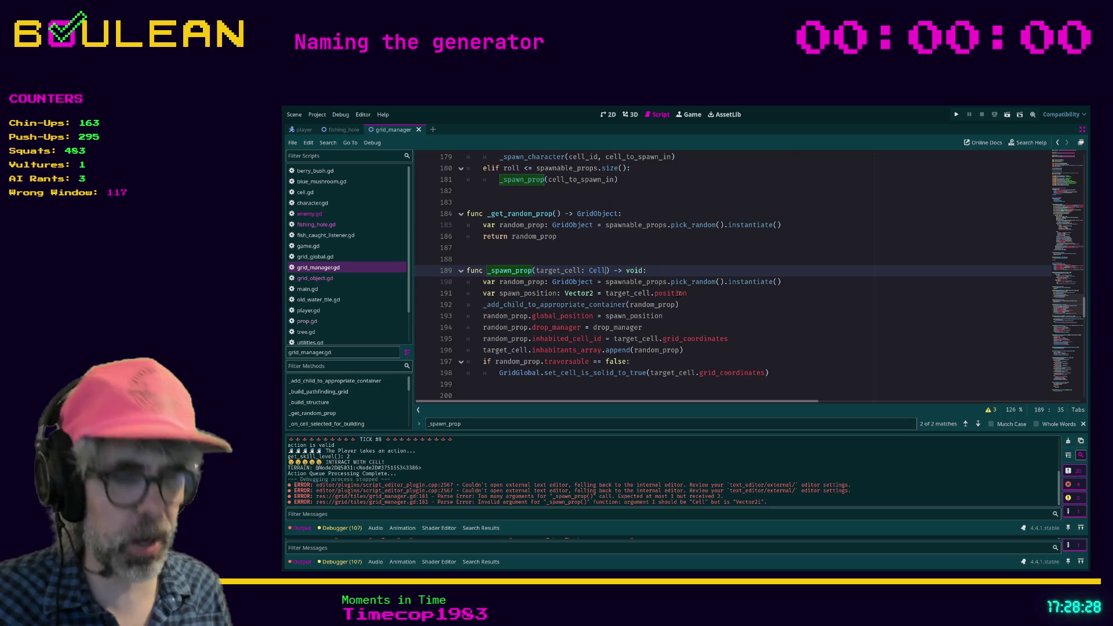
text(, prop: Gr)
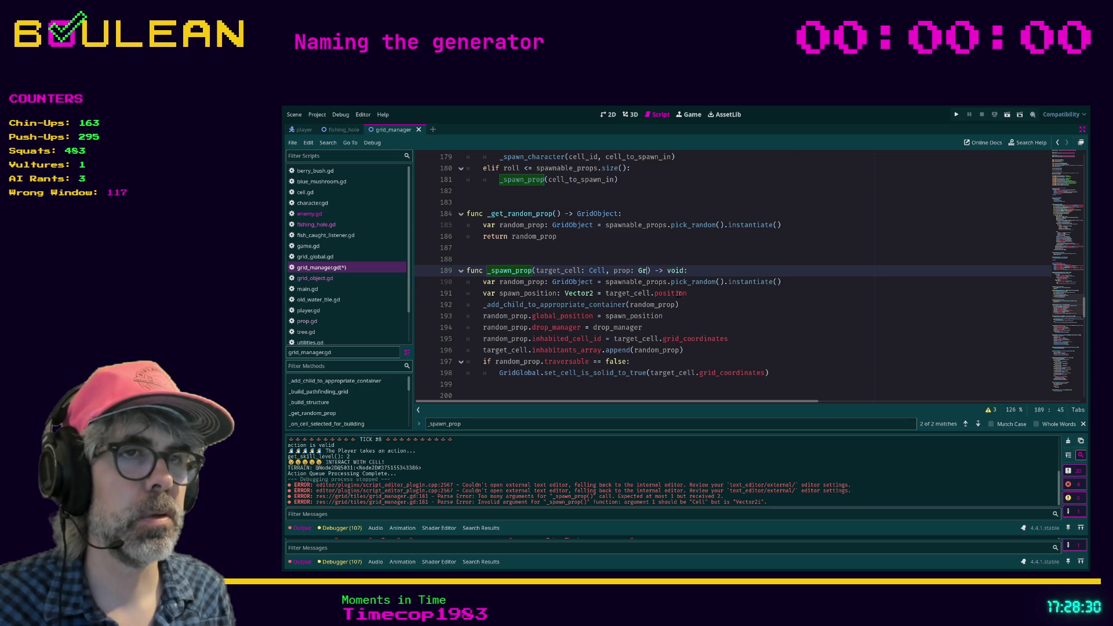
text(idObject)
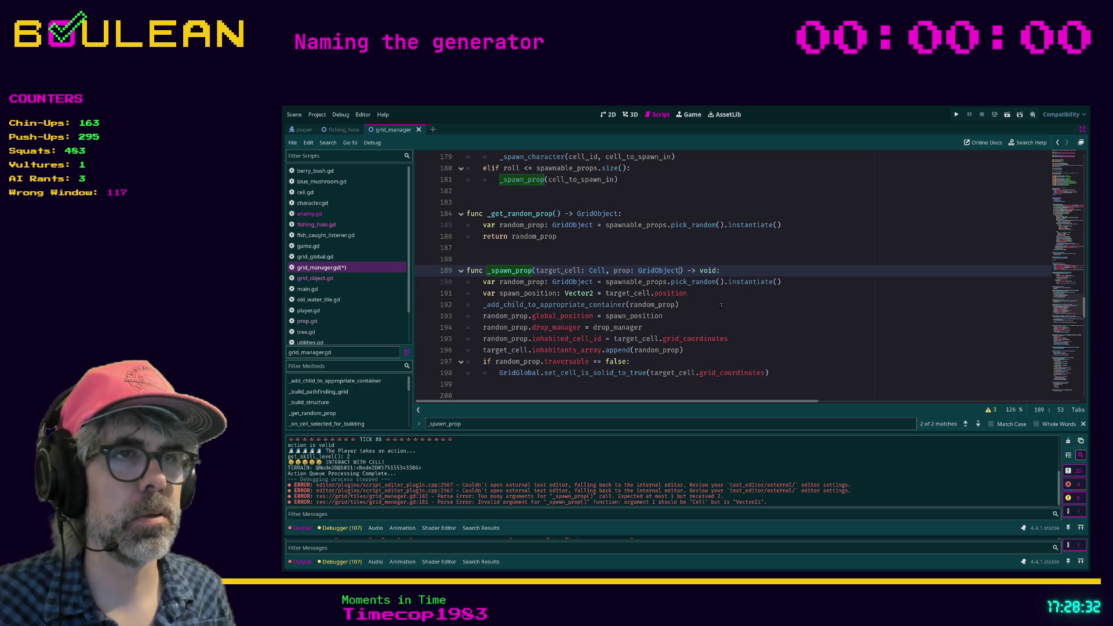
click(721, 305)
scroll(730, 318, up, 3)
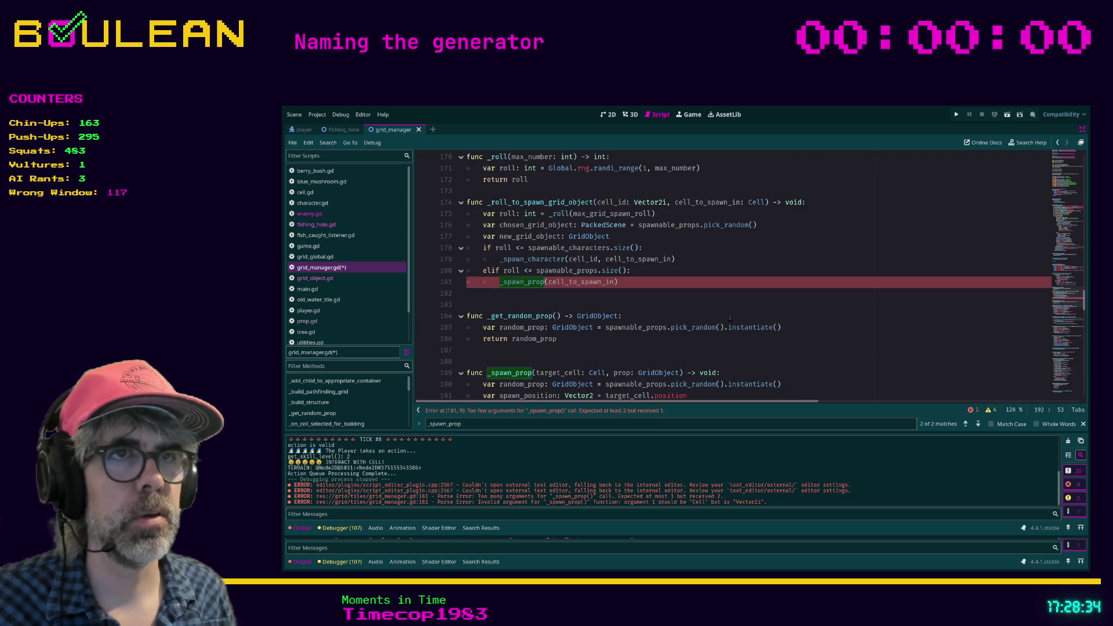
- In the elif branch, declare 'var new_prop: GridObject = _get_random_prop()' using autocomplete
click(651, 271)
key(Return)
text(var g)
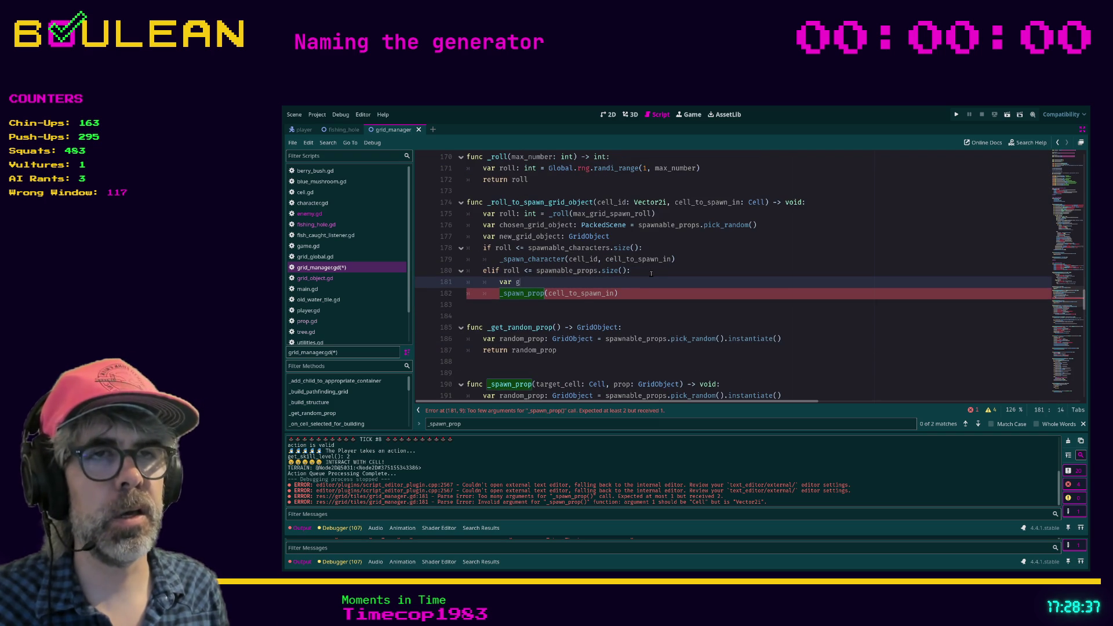
key(BackSpace)
text(propt)
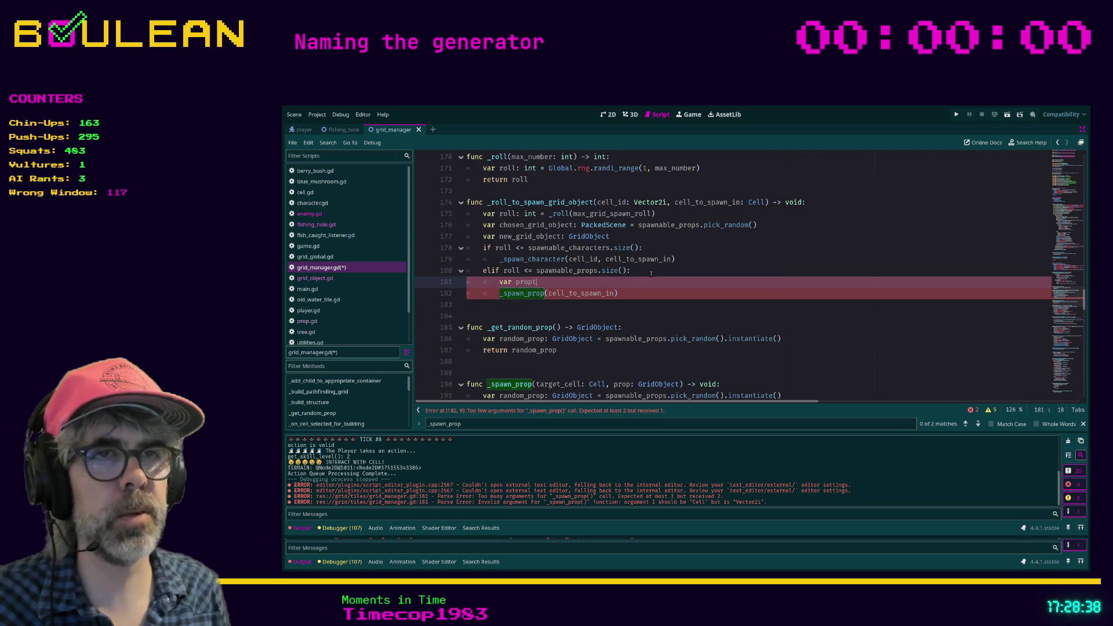
key(BackSpace)
key(BackSpace)
key(BackSpace)
key(BackSpace)
key(BackSpace)
text(new_prop: )
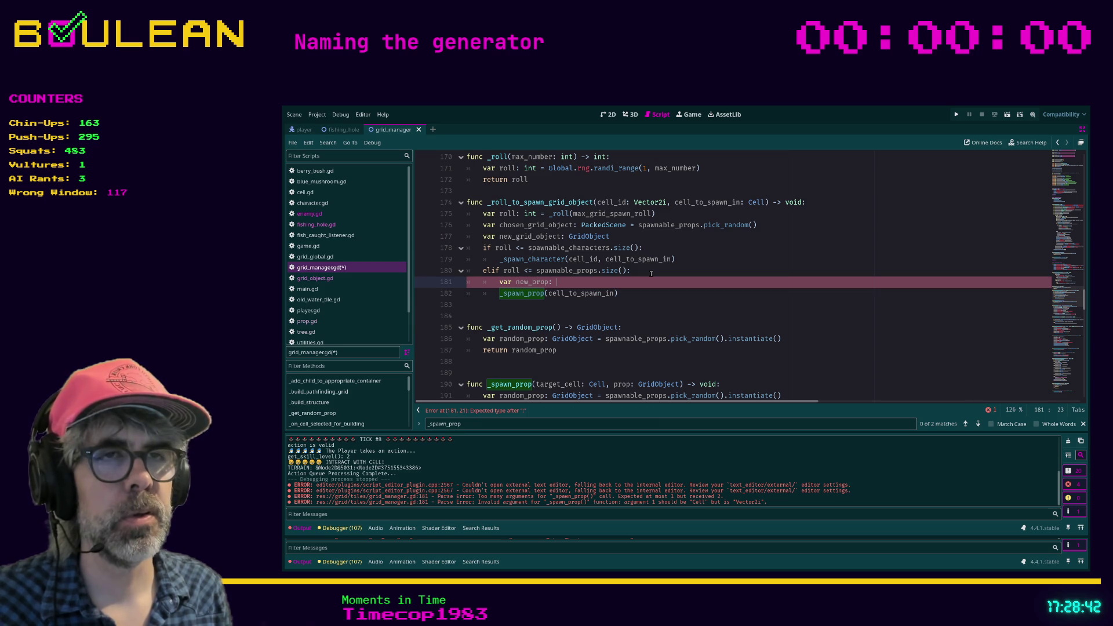
text(GridOb)
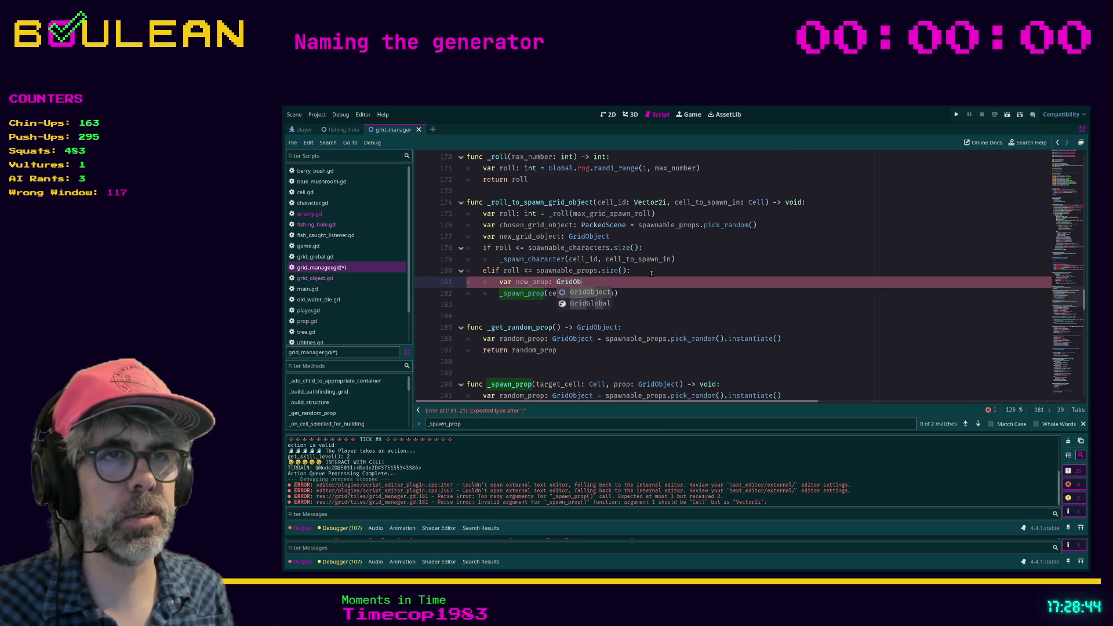
key(Return)
key(ctrl+space)
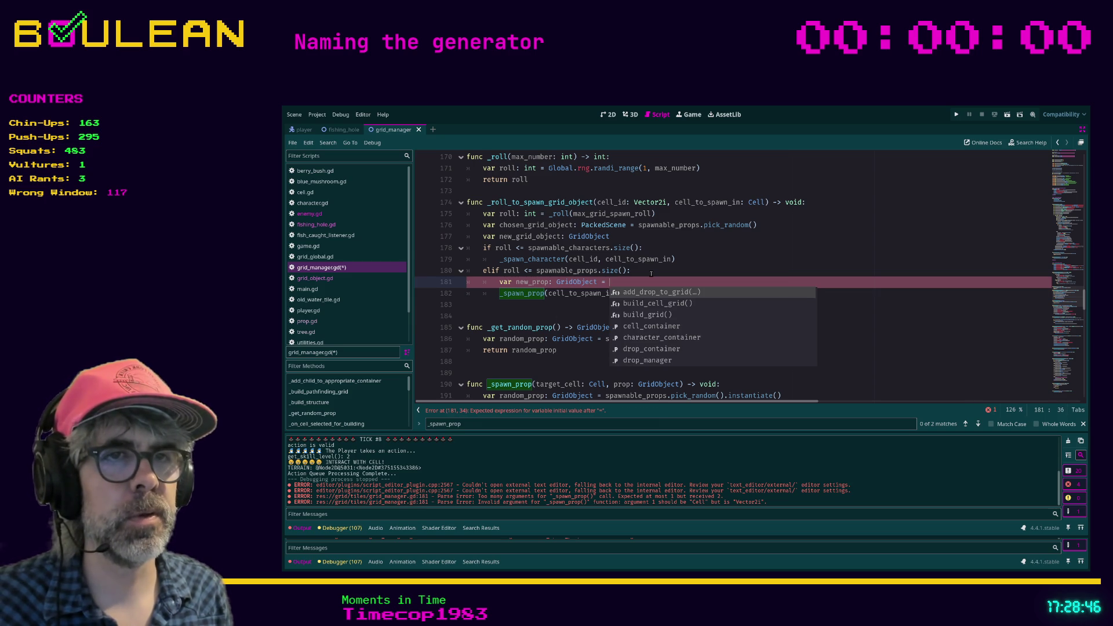
text(_get_random_prop()
key(Return)
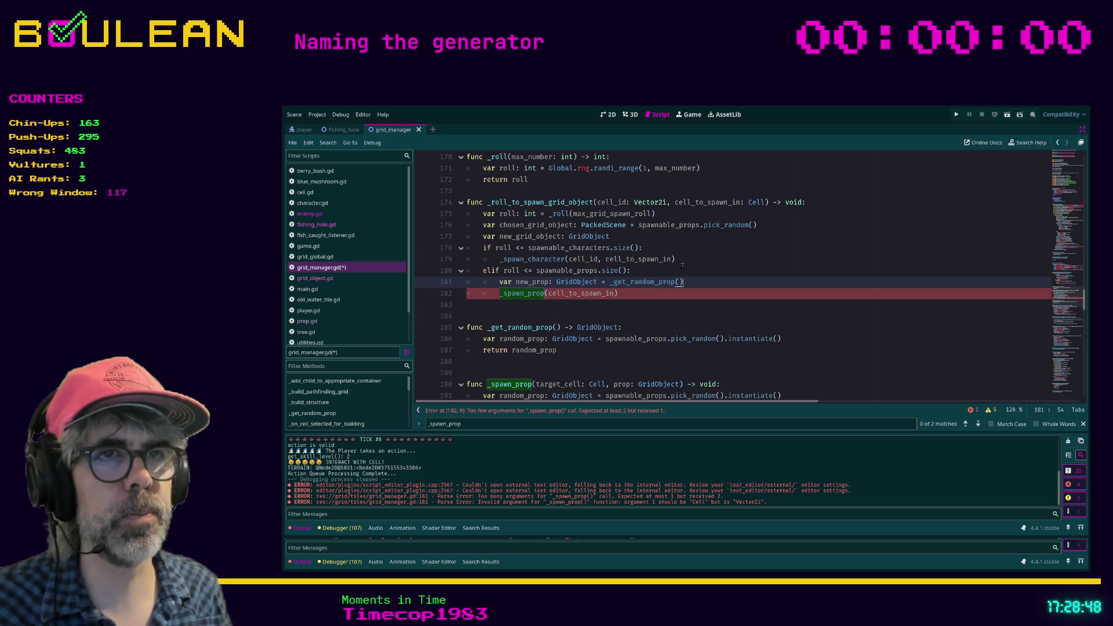
- Pass new_prop as the second argument: _spawn_prop(cell_to_spawn_in, new_prop)
click(613, 294)
text(, ne)
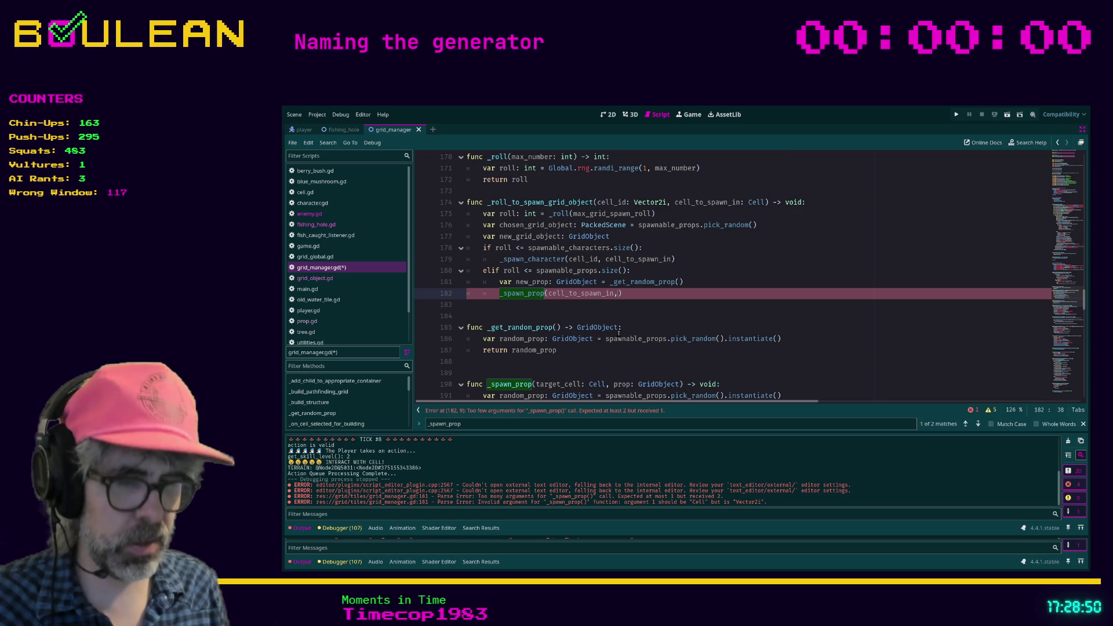
text(w_prop)
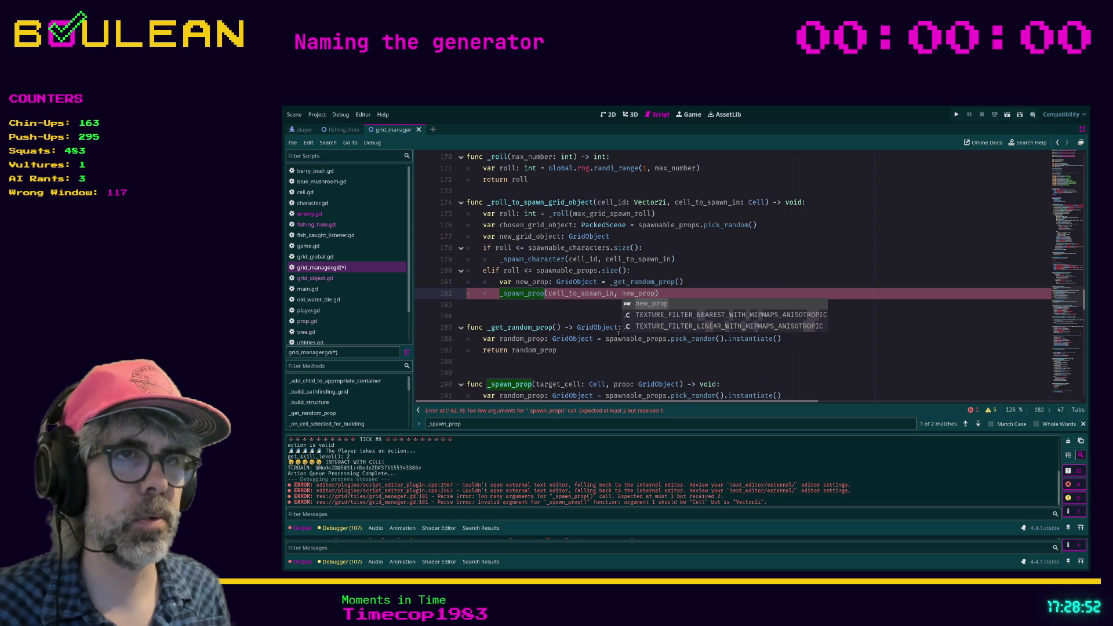
click(609, 304)
scroll(608, 318, down, 3)
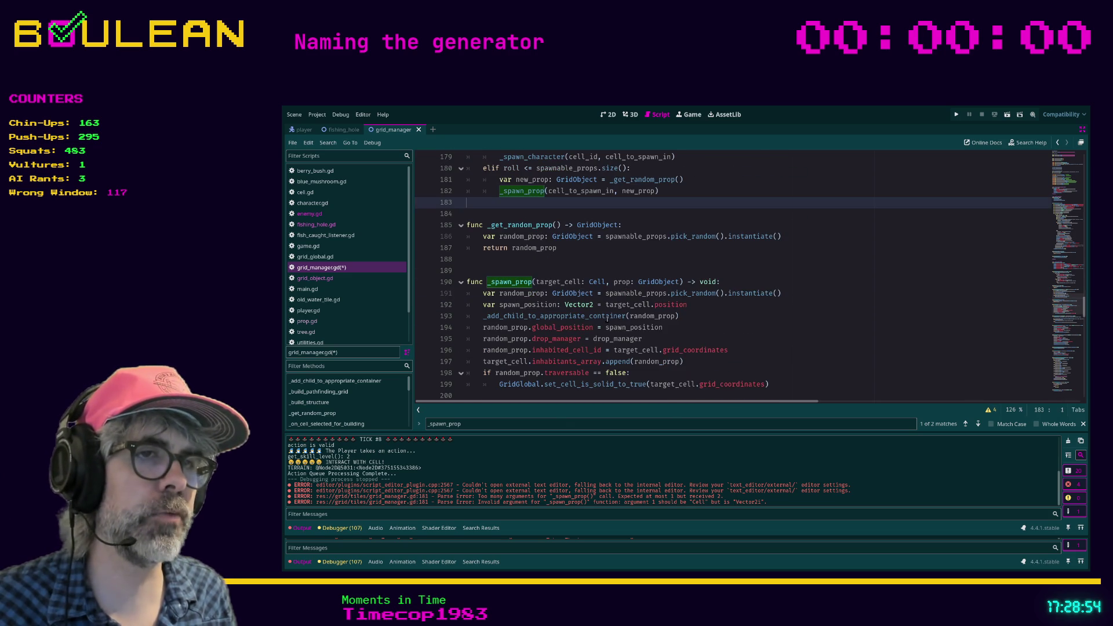
- Save grid_manager.gd with Ctrl+S
click(700, 333)
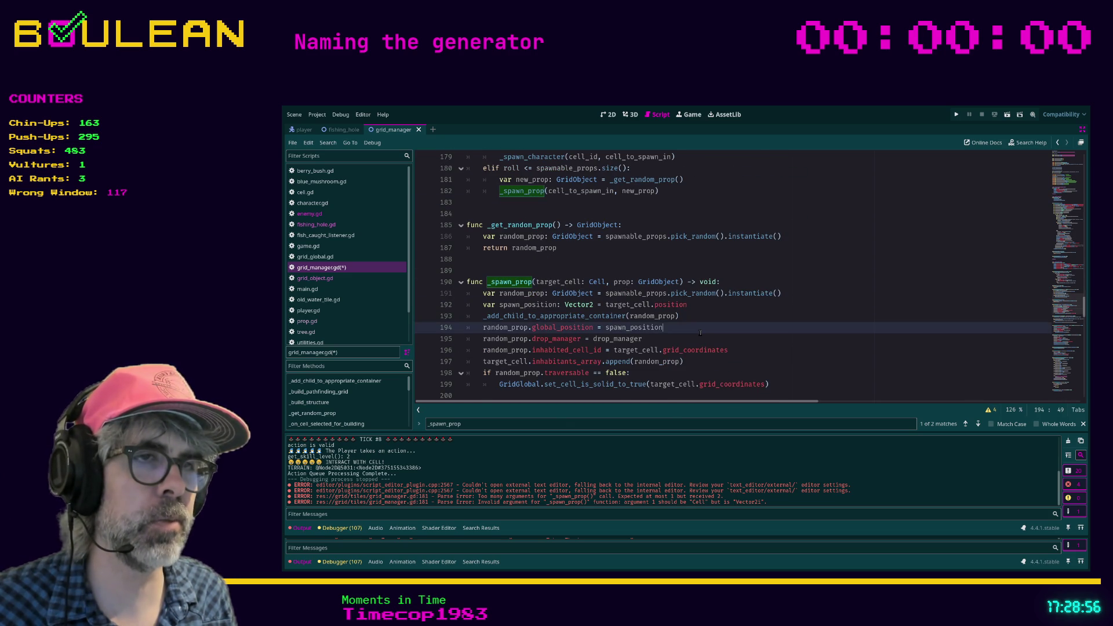
key(ctrl+s)
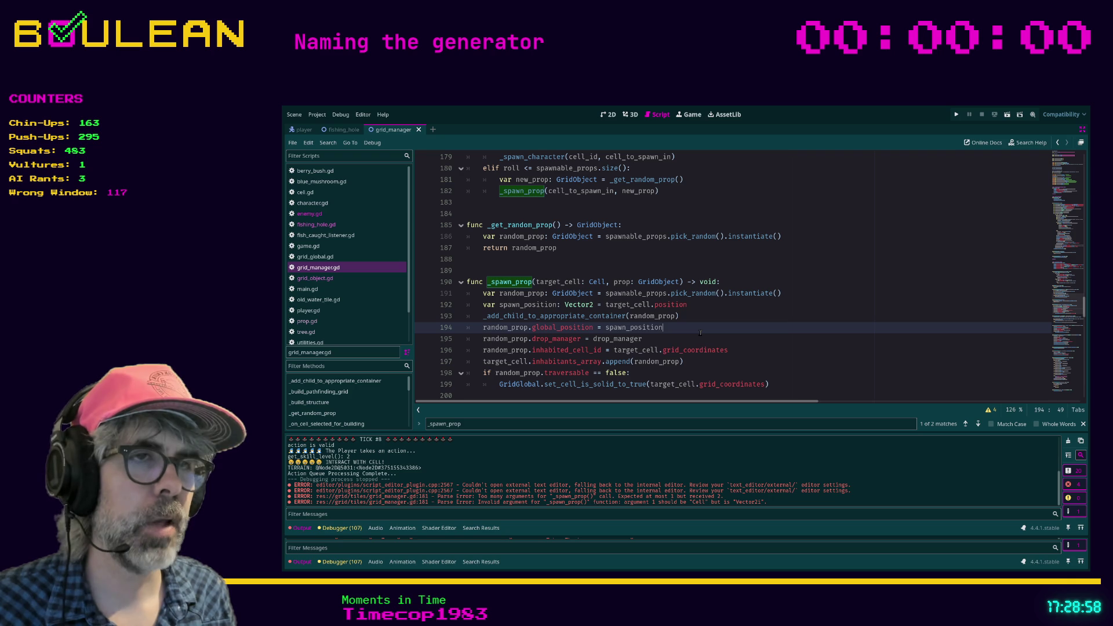
scroll(700, 332, down, 1)
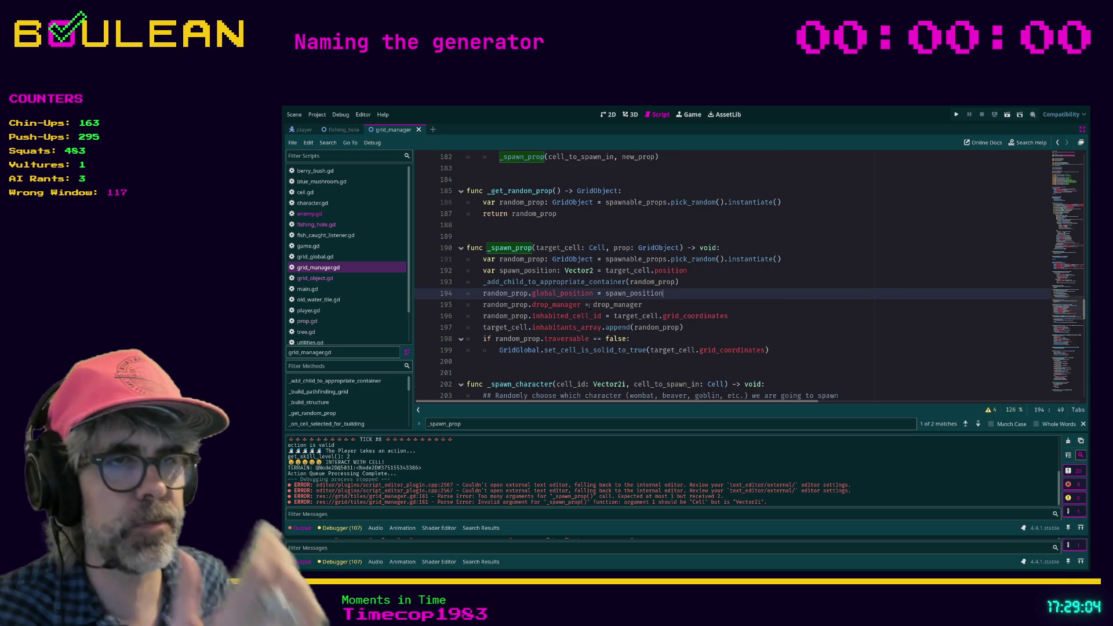
scroll(560, 288, down, 1)
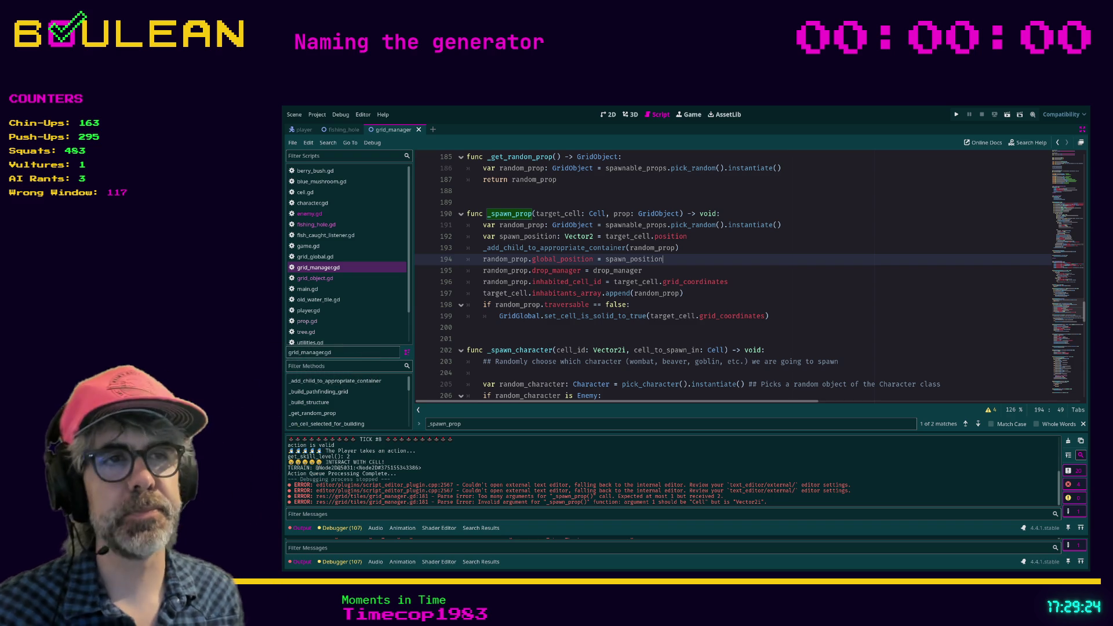
- Delete the blank line after the _spawn_character comment and save the script again
click(536, 332)
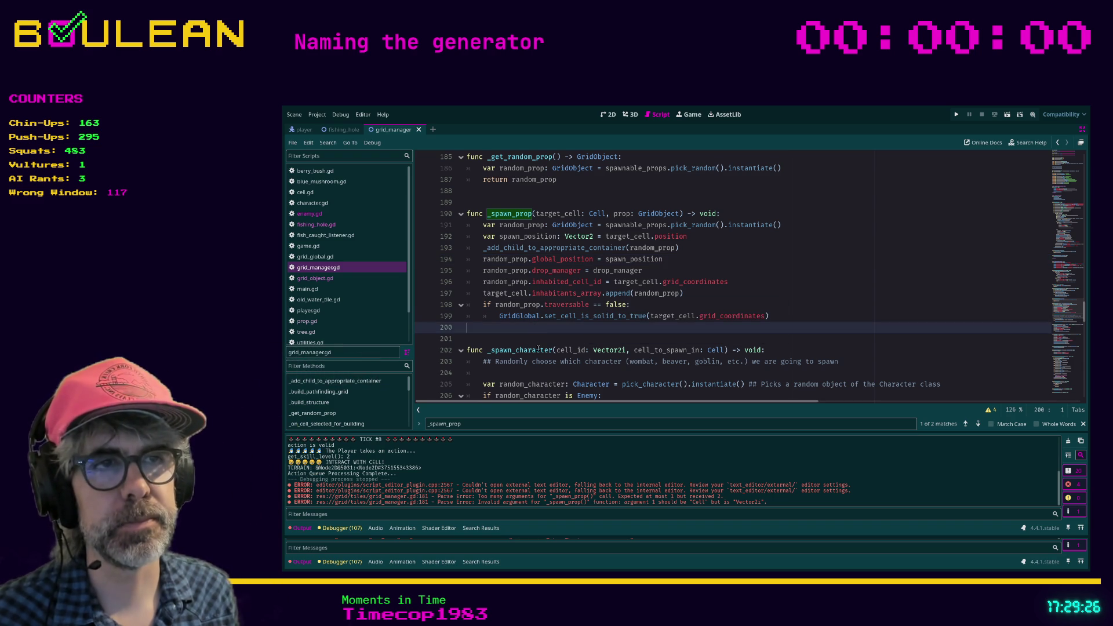
scroll(530, 330, down, 1)
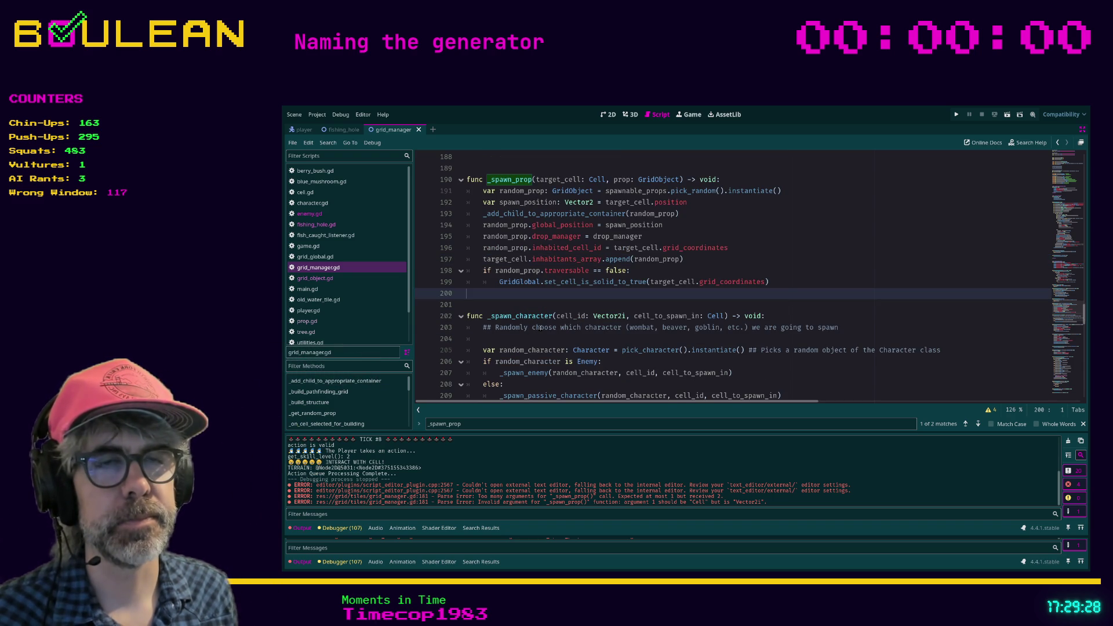
click(534, 328)
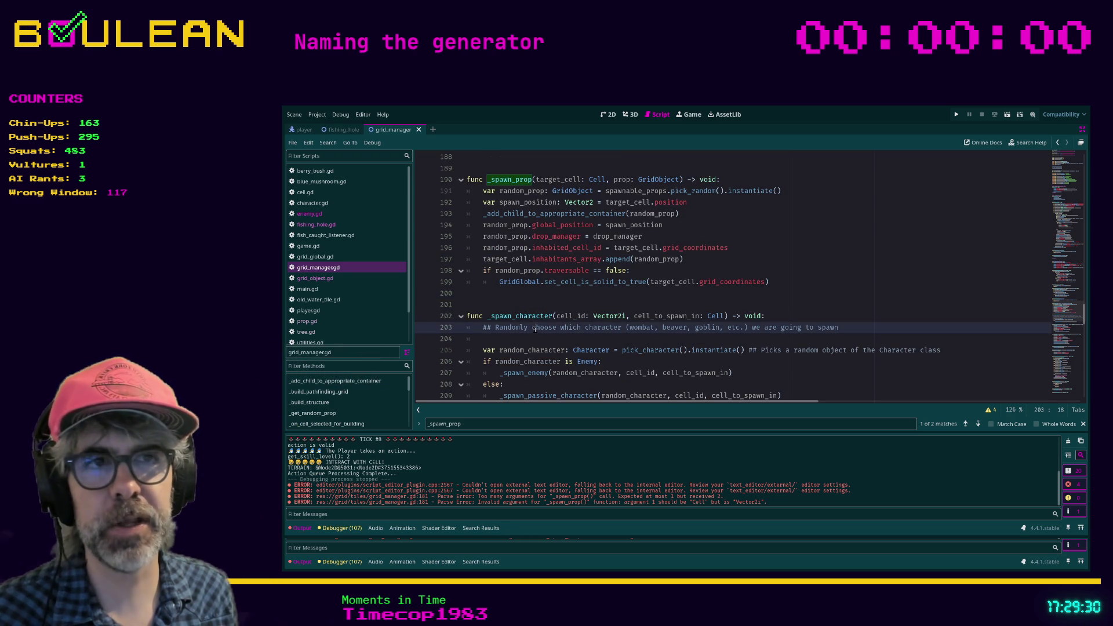
click(576, 340)
key(BackSpace)
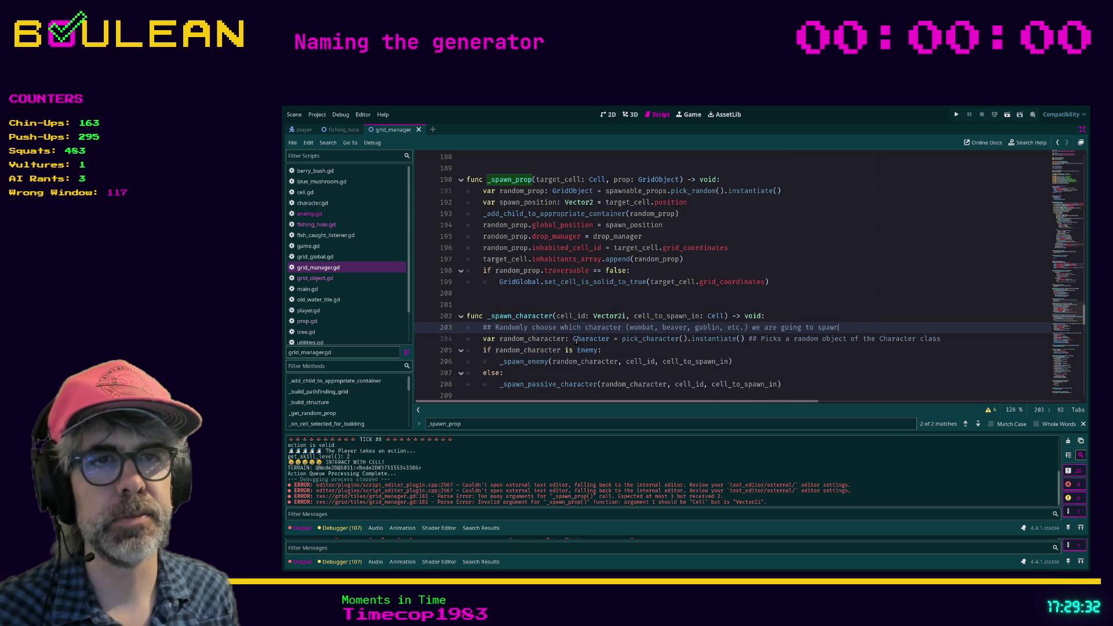
key(Up)
key(Up)
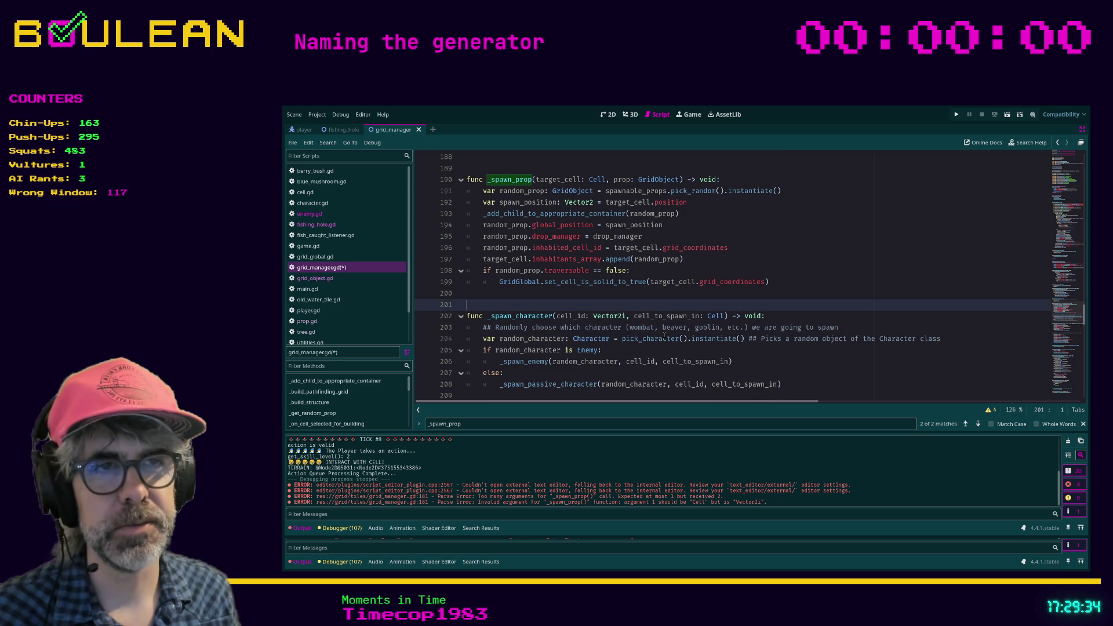
click(647, 350)
key(ctrl+s)
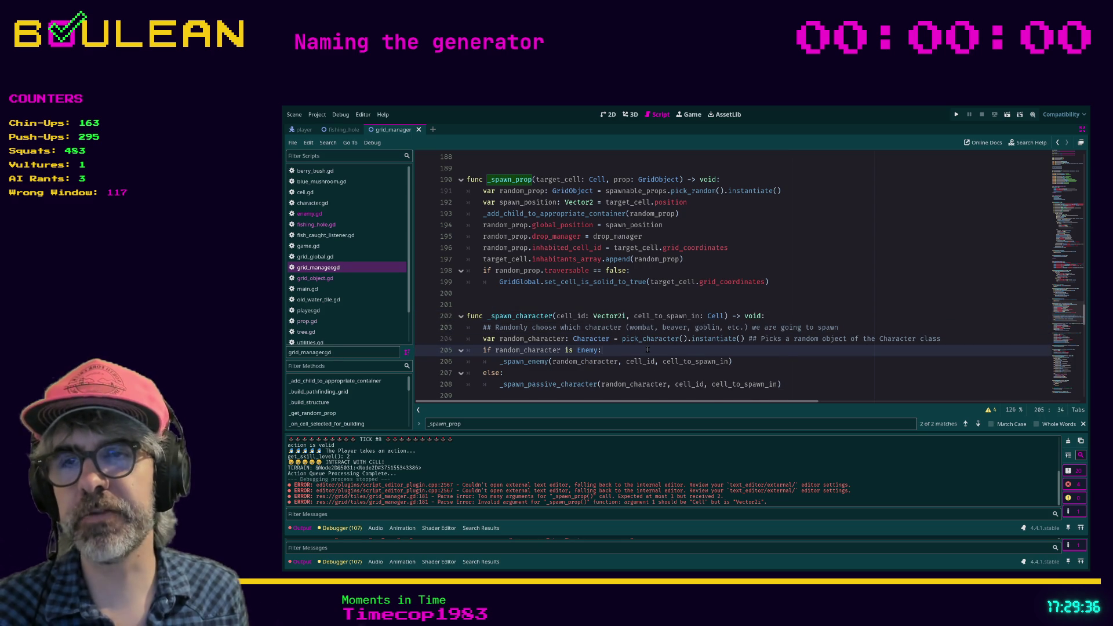
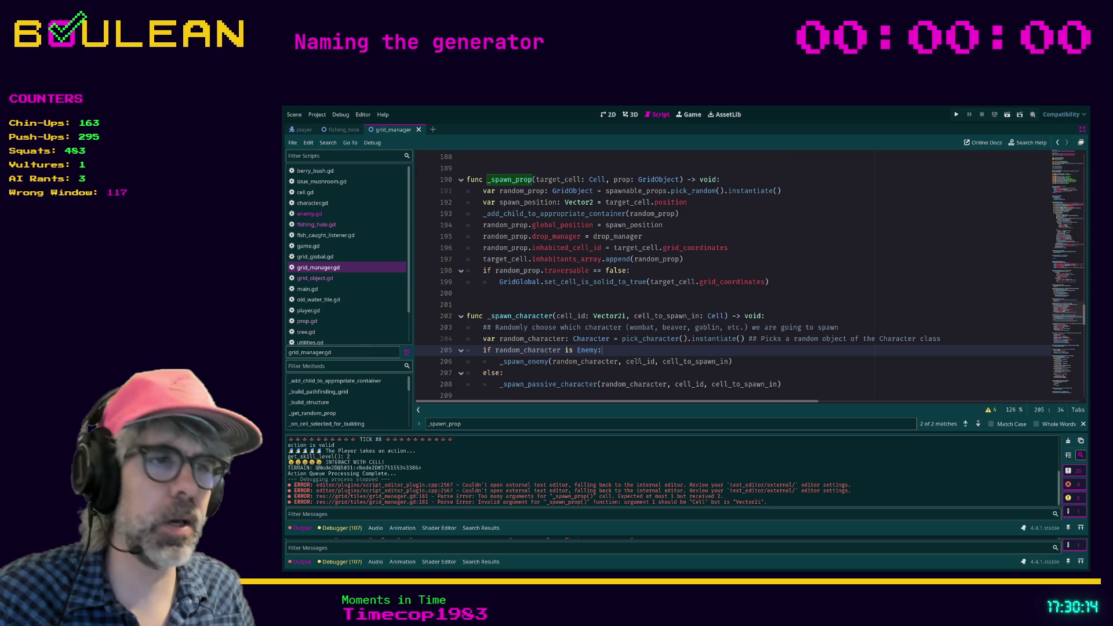
- Leave grid_manager.gd at the else: line 207 and switch to the Obsidian notes window
click(912, 371)
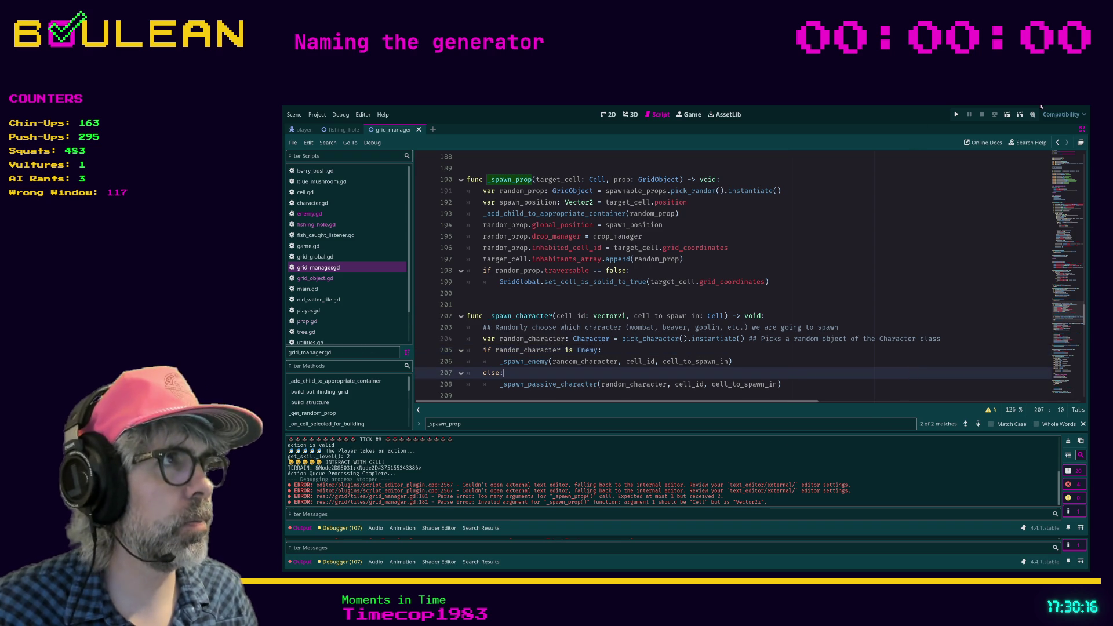
key(alt+Tab)
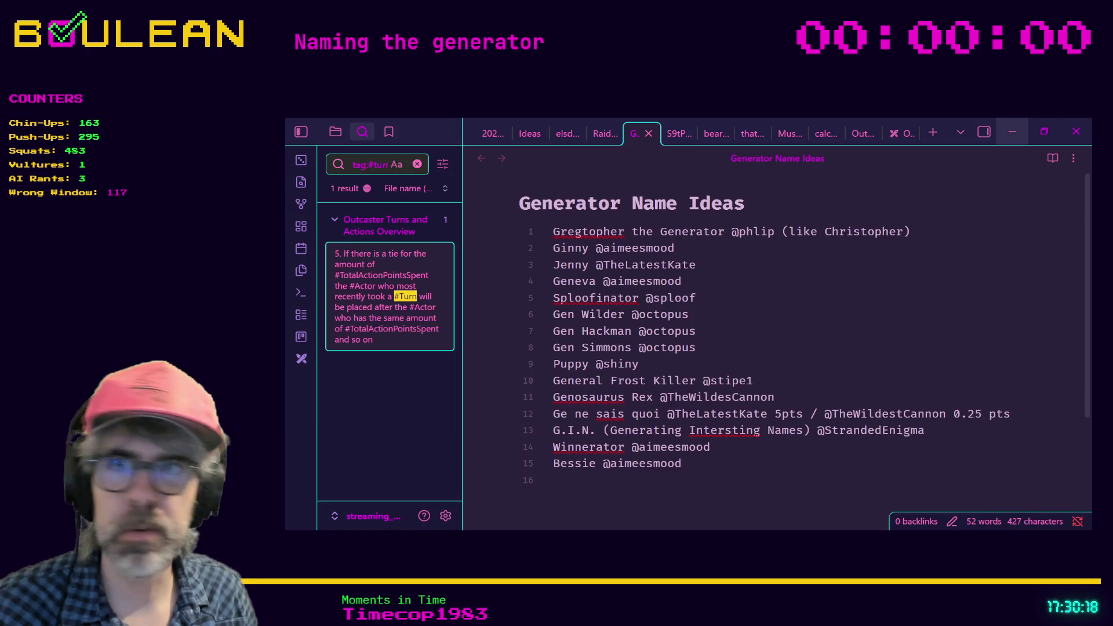
- Open the Music Recommendations note with the Quick Switcher
key(ctrl+o)
text(song )
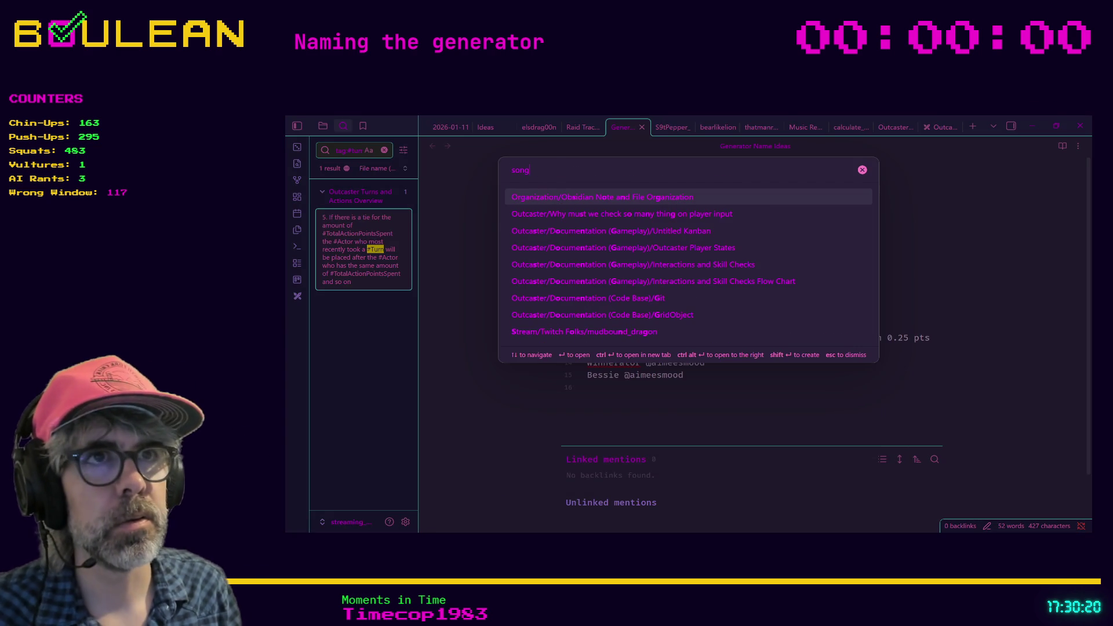
text(re)
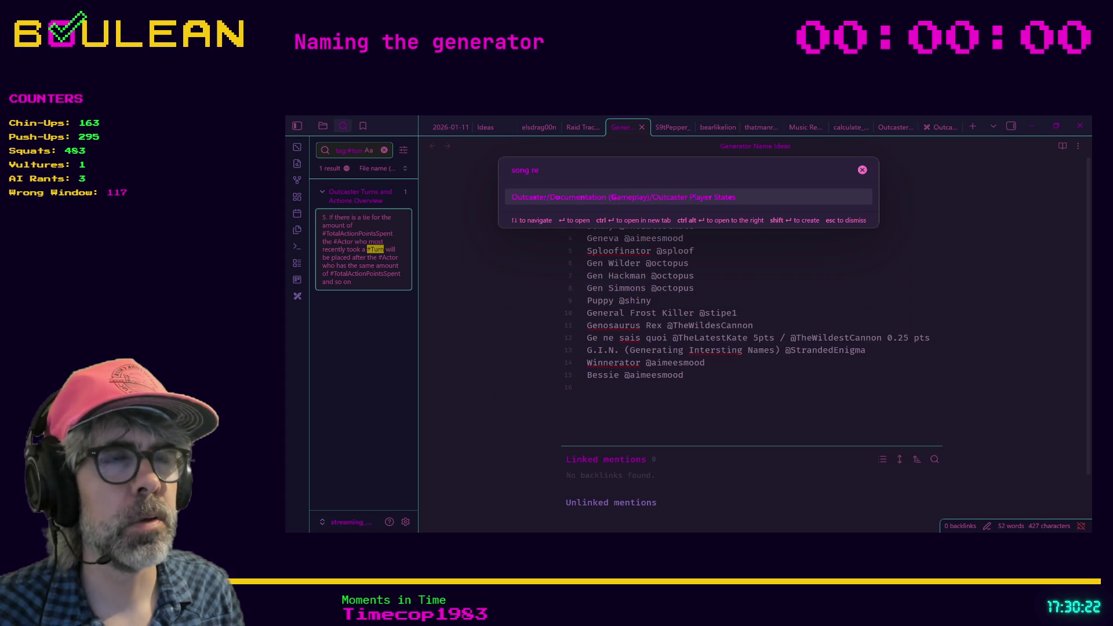
key(BackSpace)
key(BackSpace)
key(BackSpace)
text(music)
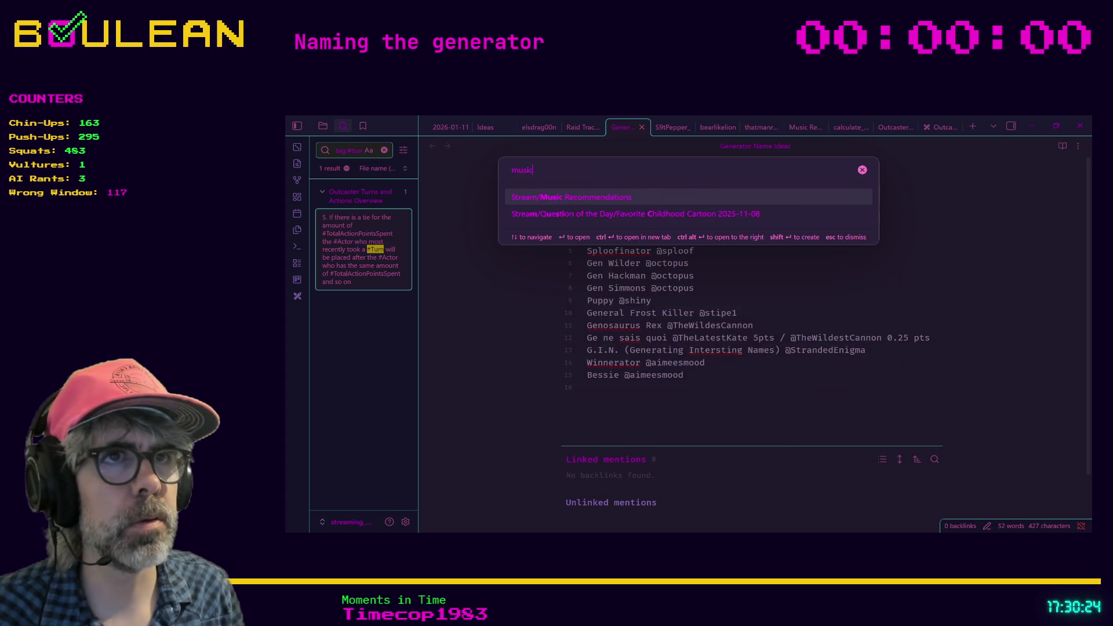
key(Return)
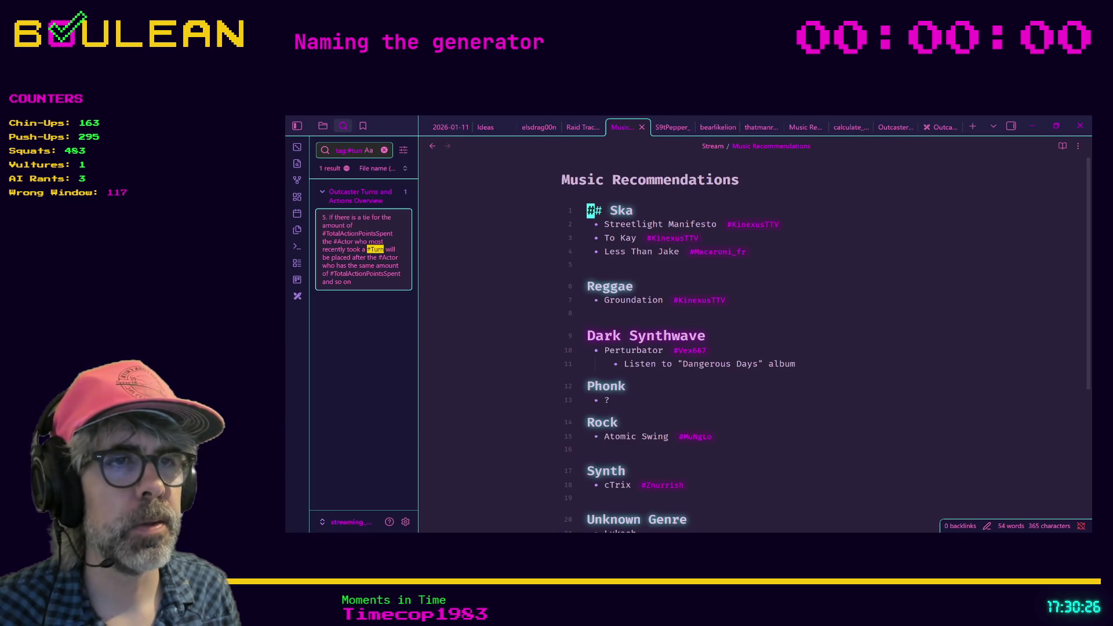
- Add an Emarosa bullet under Unknown Genre crediting the viewer's handle, then minimize Obsidian
scroll(611, 406, down, 2)
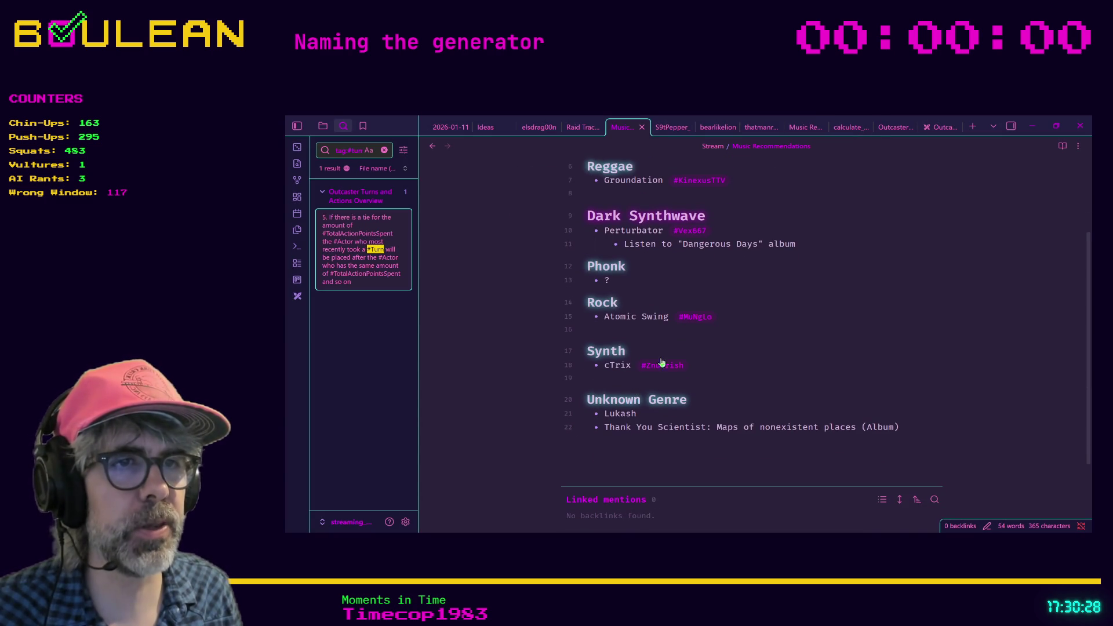
click(602, 440)
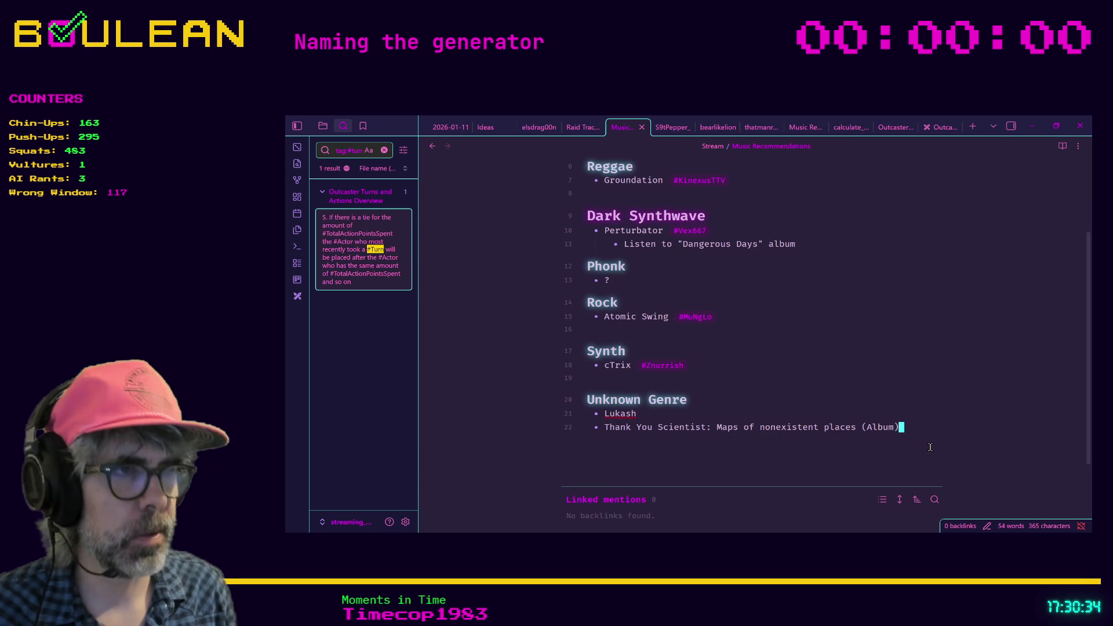
key(Return)
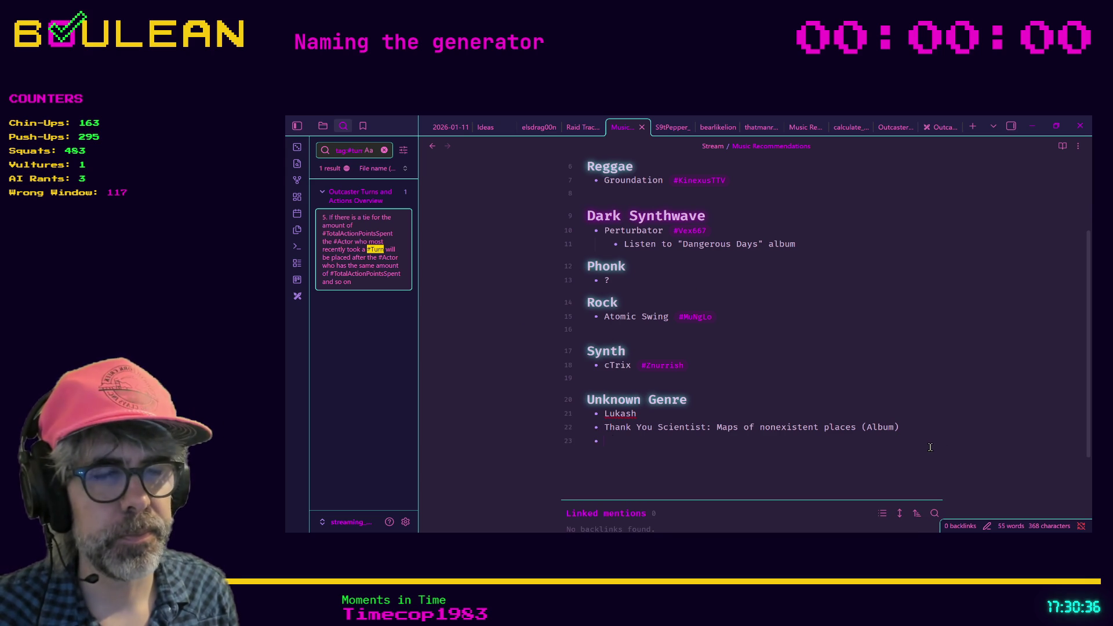
text(Emaros)
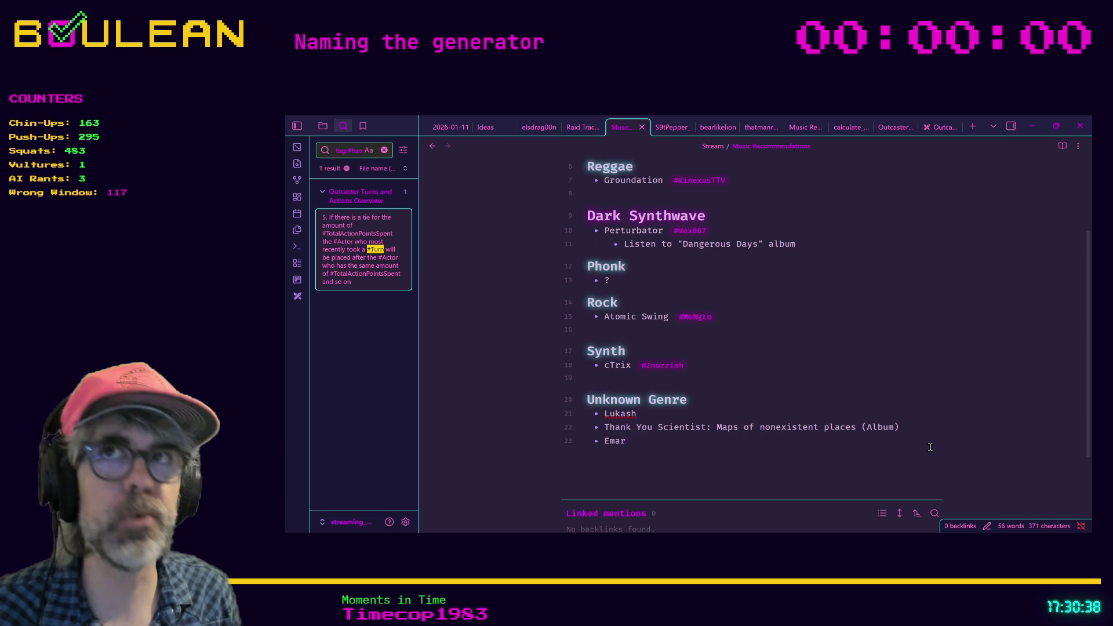
text(a)
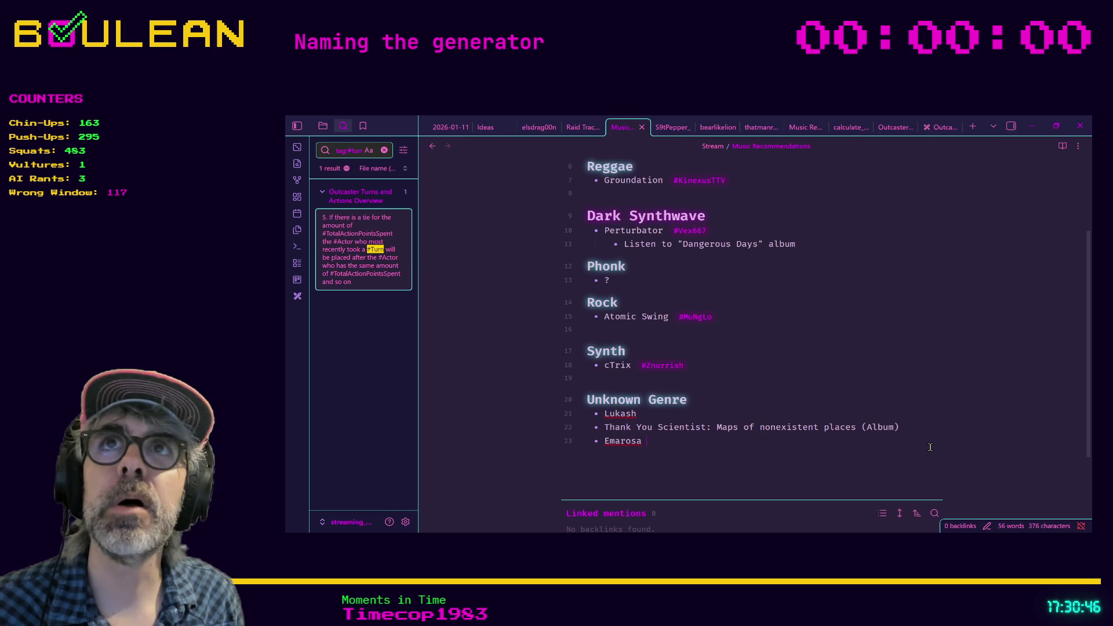
text(Claw_T5)
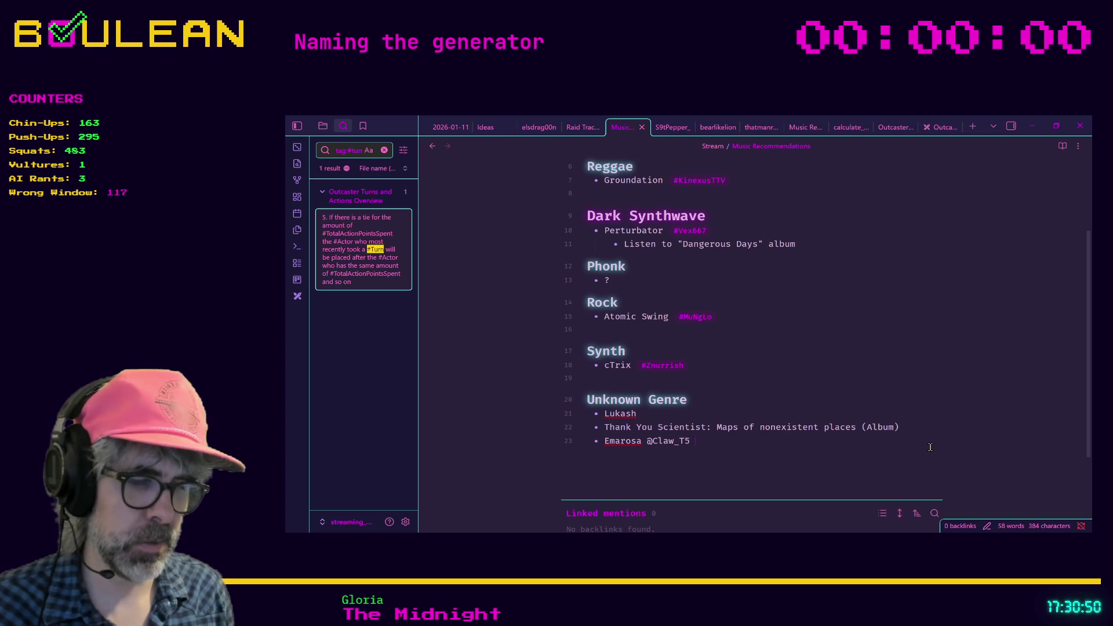
click(1035, 125)
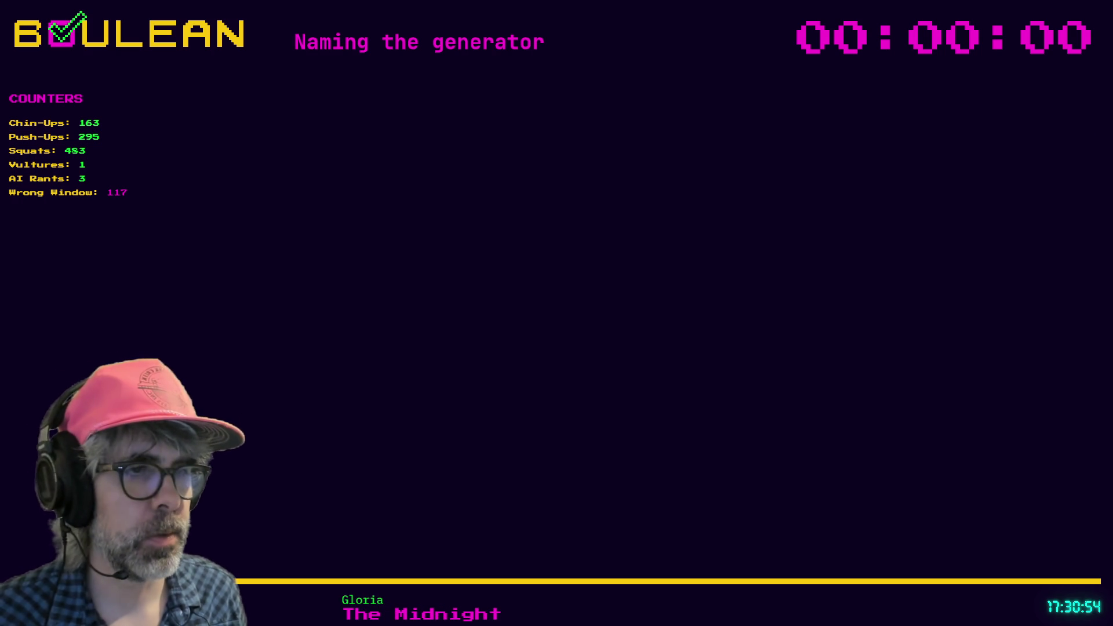
- Return to grid_manager.gd in Godot and review lines 206–210 around _spawn_character's else branch
key(ctrl+s)
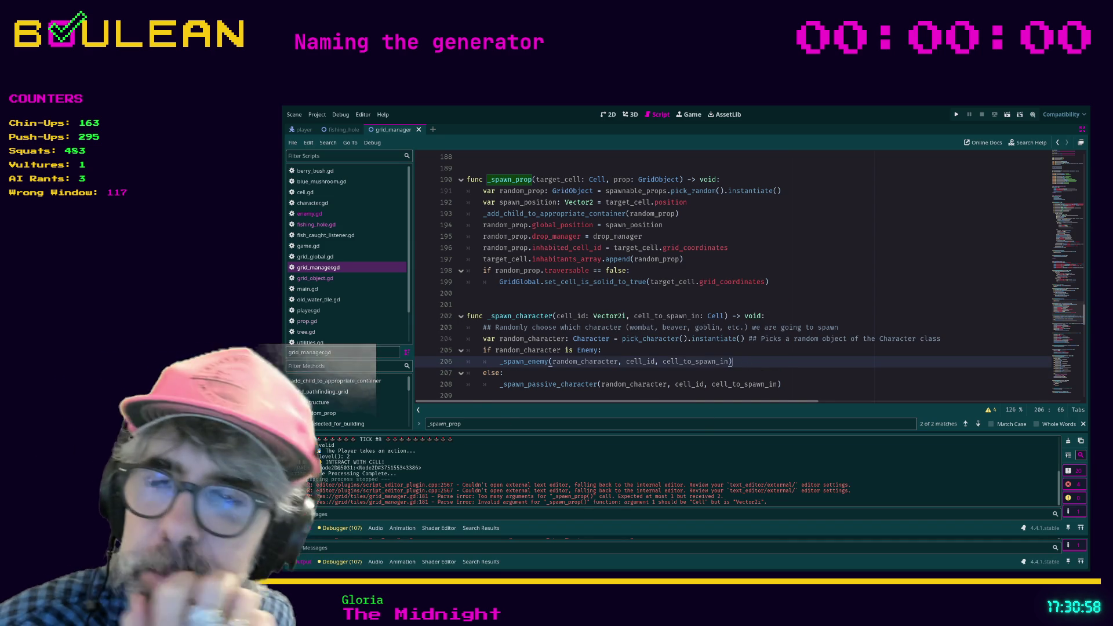
click(659, 372)
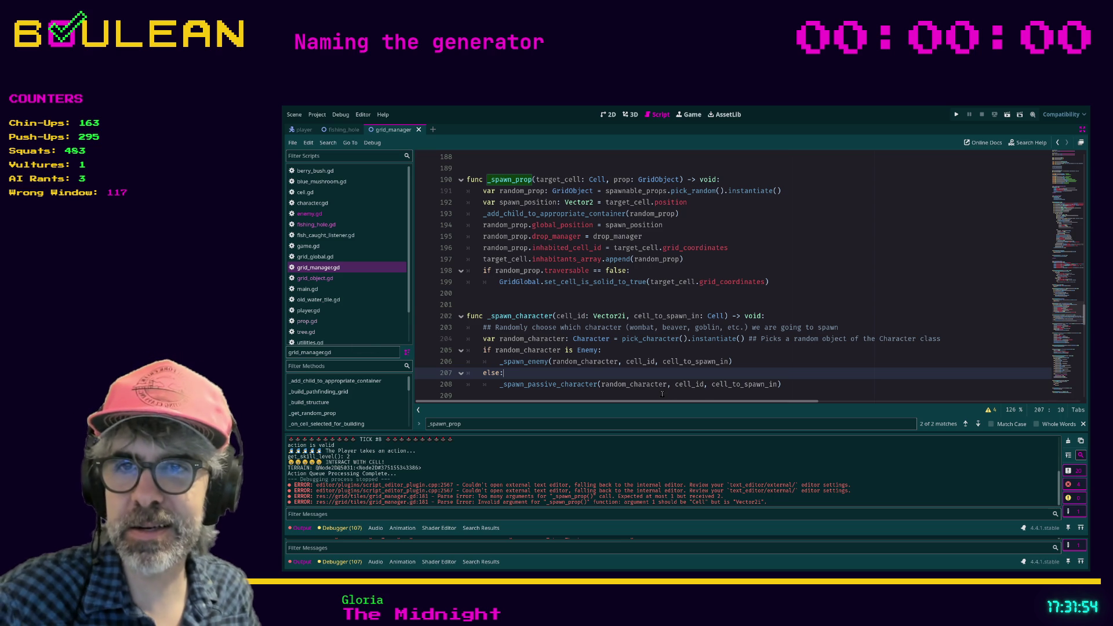
click(644, 382)
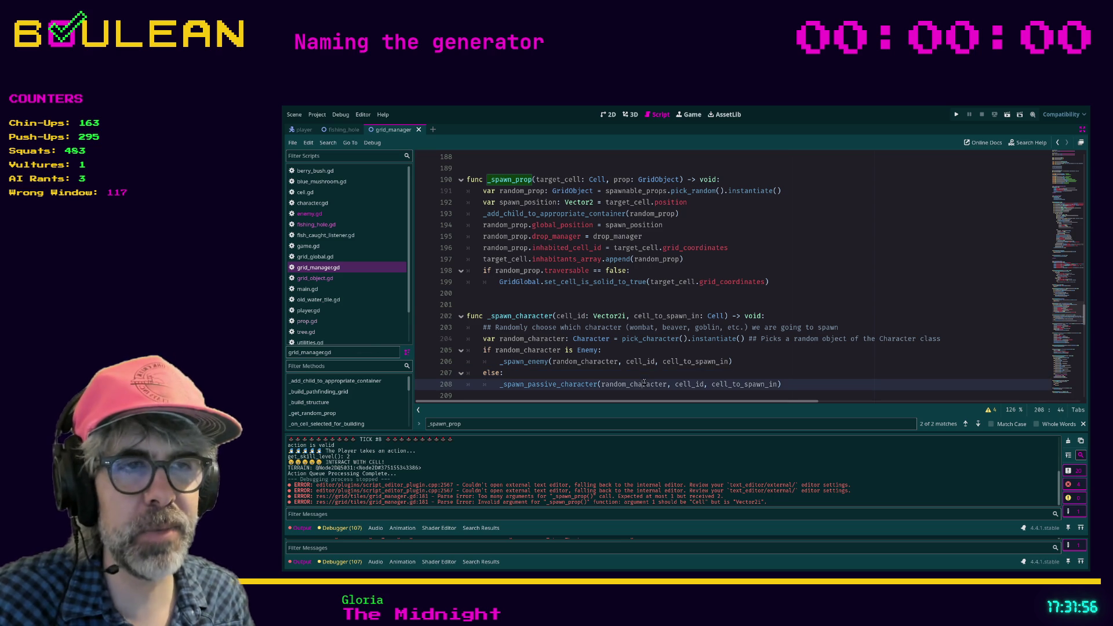
click(645, 361)
click(633, 371)
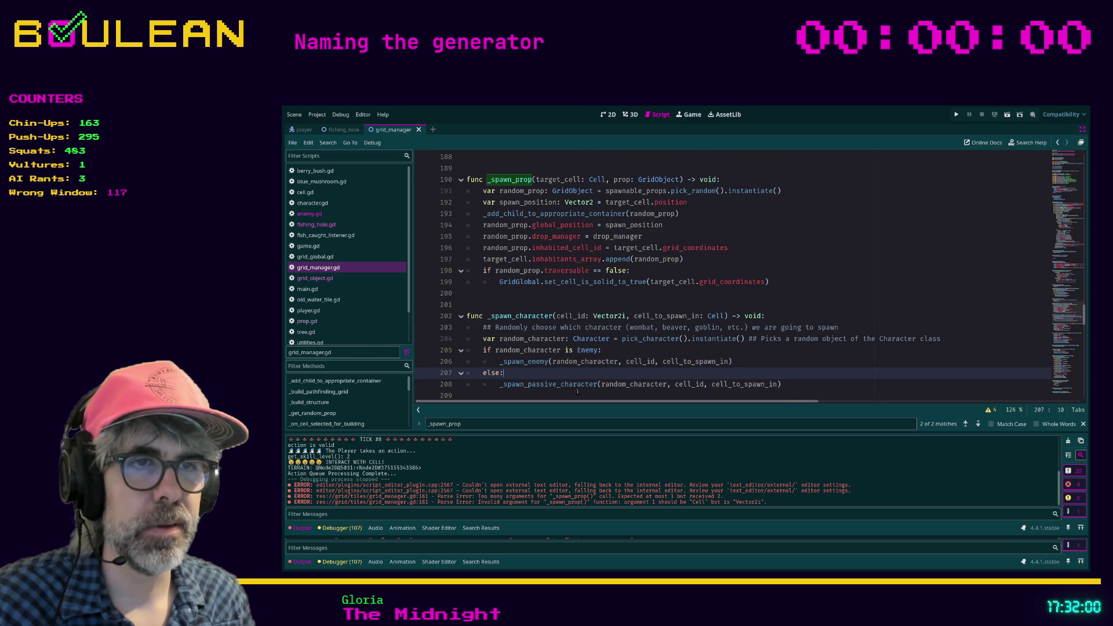
key(Down)
key(Down)
key(Down)
click(512, 373)
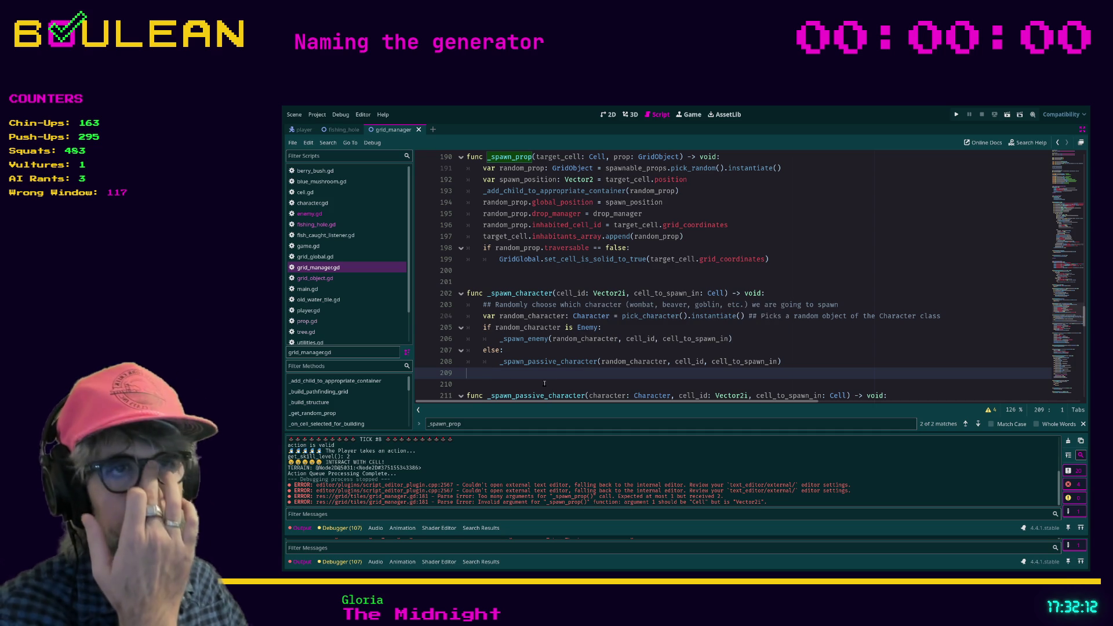
- Place the caret on blank line 210 of grid_manager.gd and run the project with F5
scroll(636, 354, down, 1)
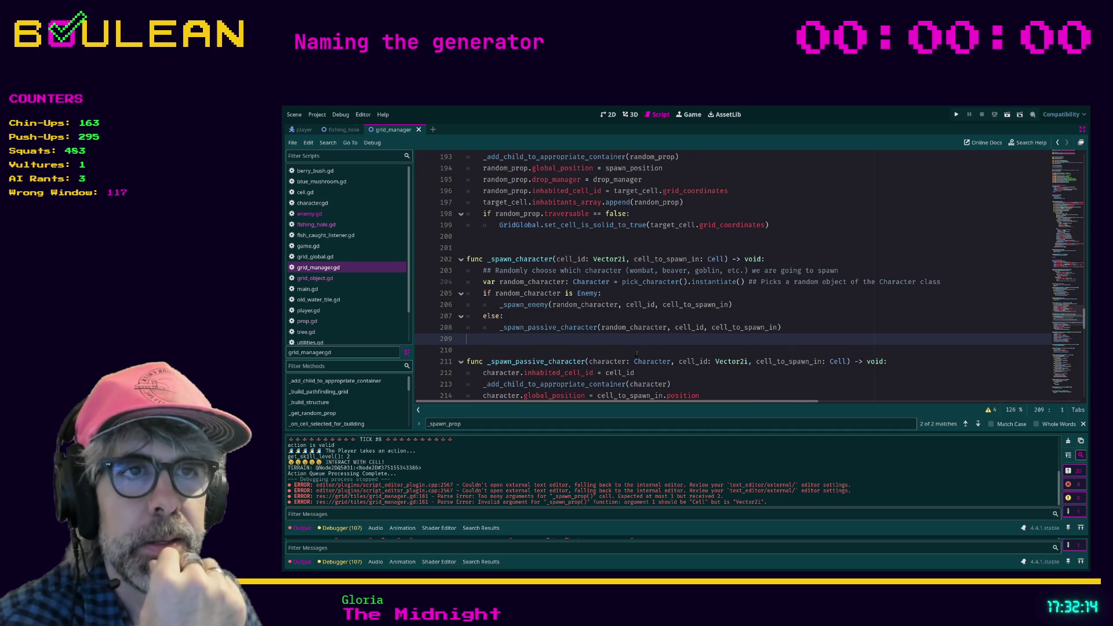
scroll(614, 341, down, 1)
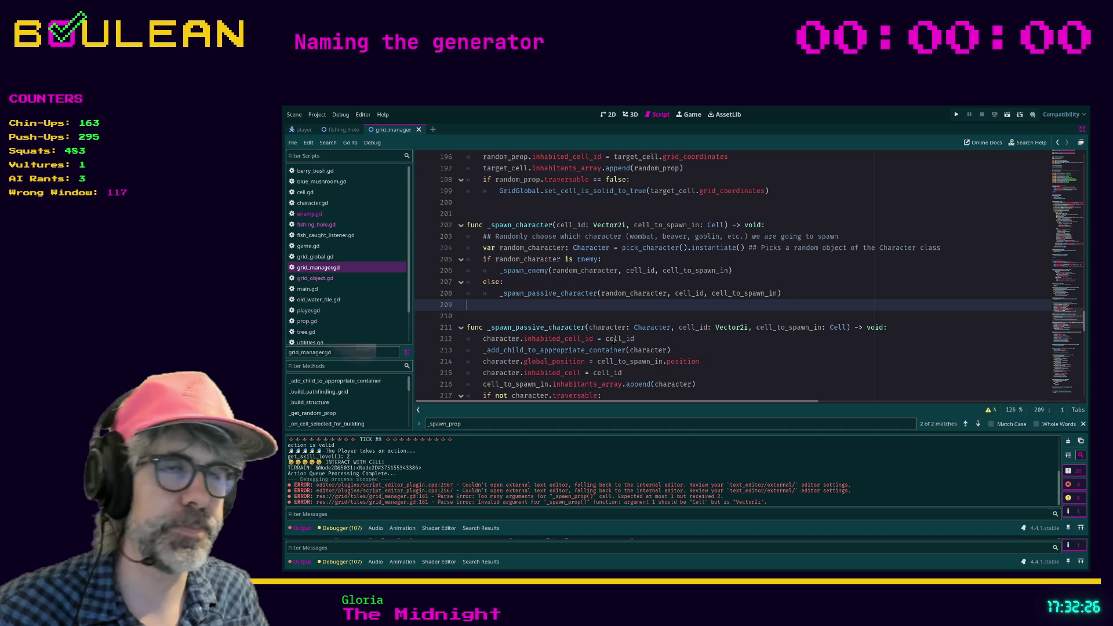
click(578, 312)
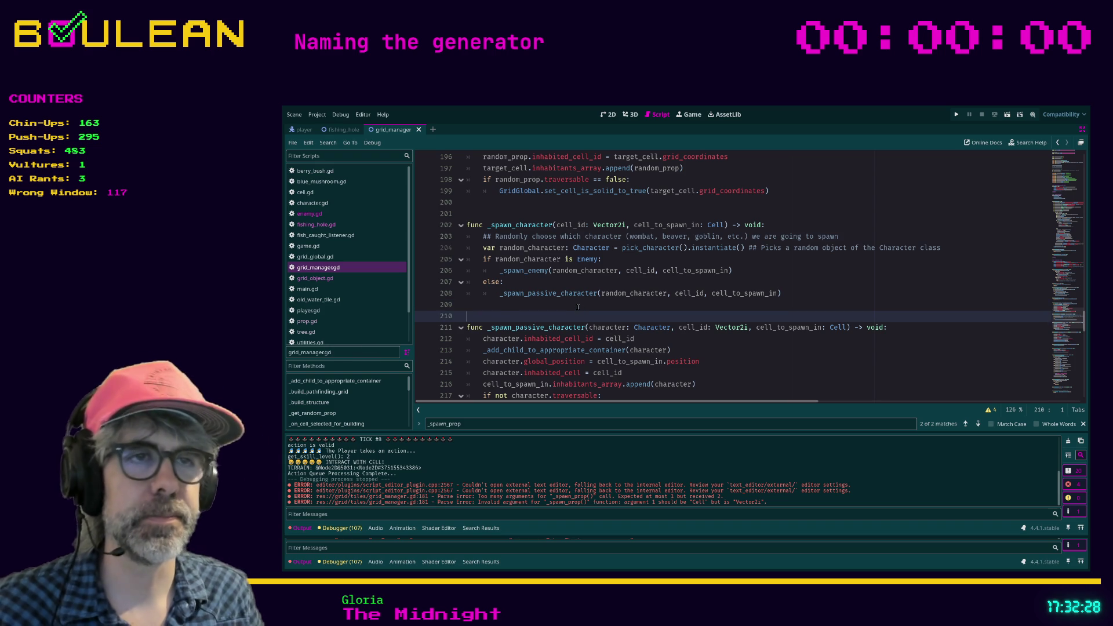
click(579, 308)
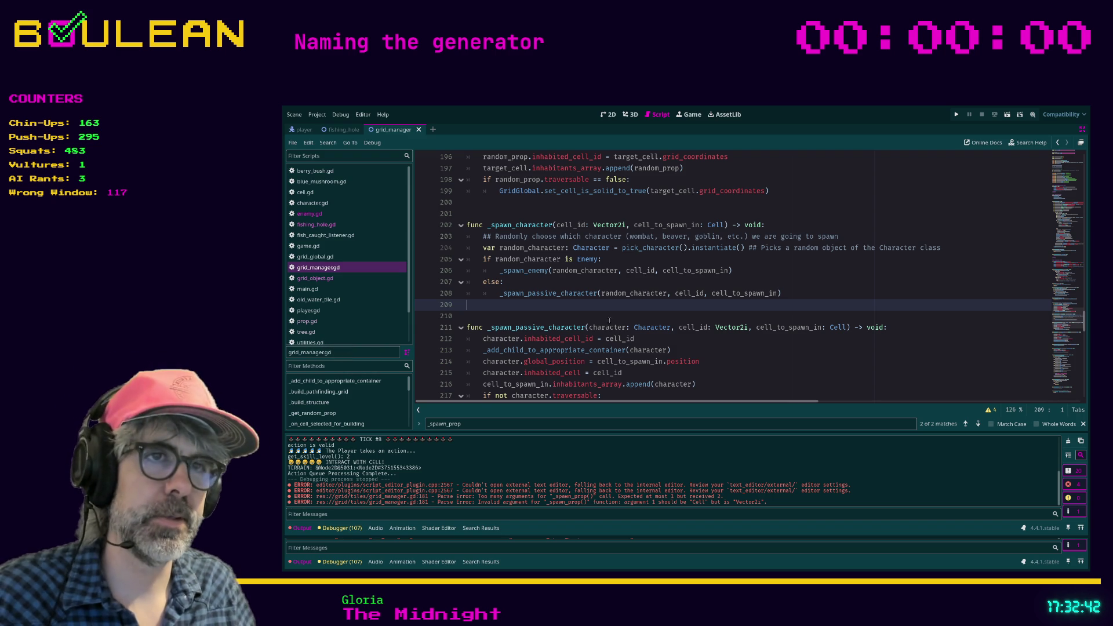
click(555, 319)
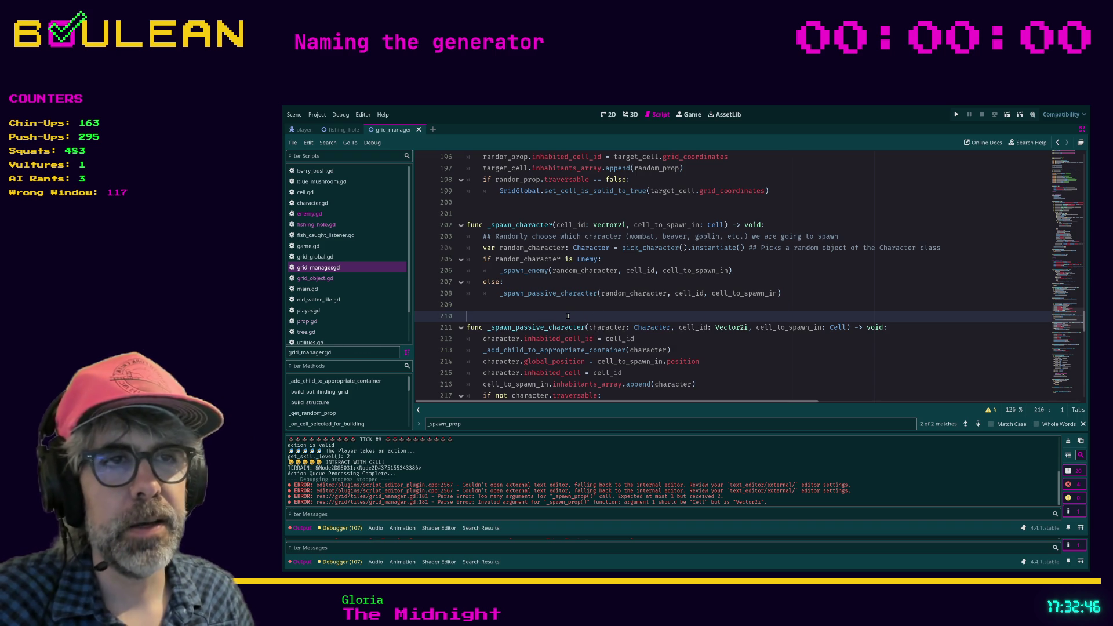
key(F5)
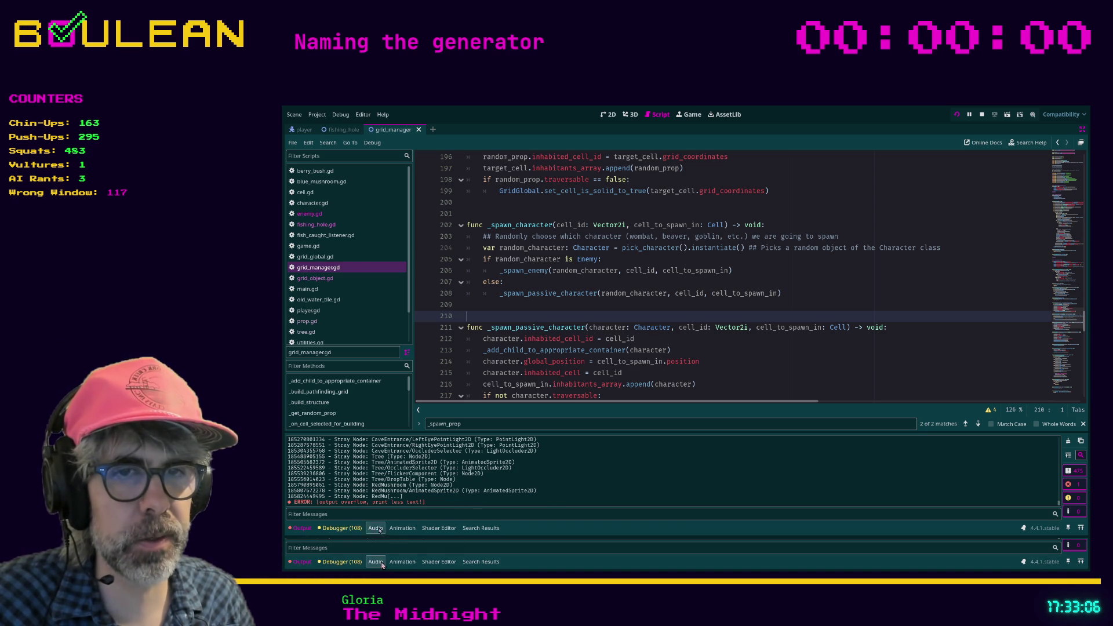
- Inspect the running game's Debugger Monitors panel, then return to line 209 of the script
click(342, 562)
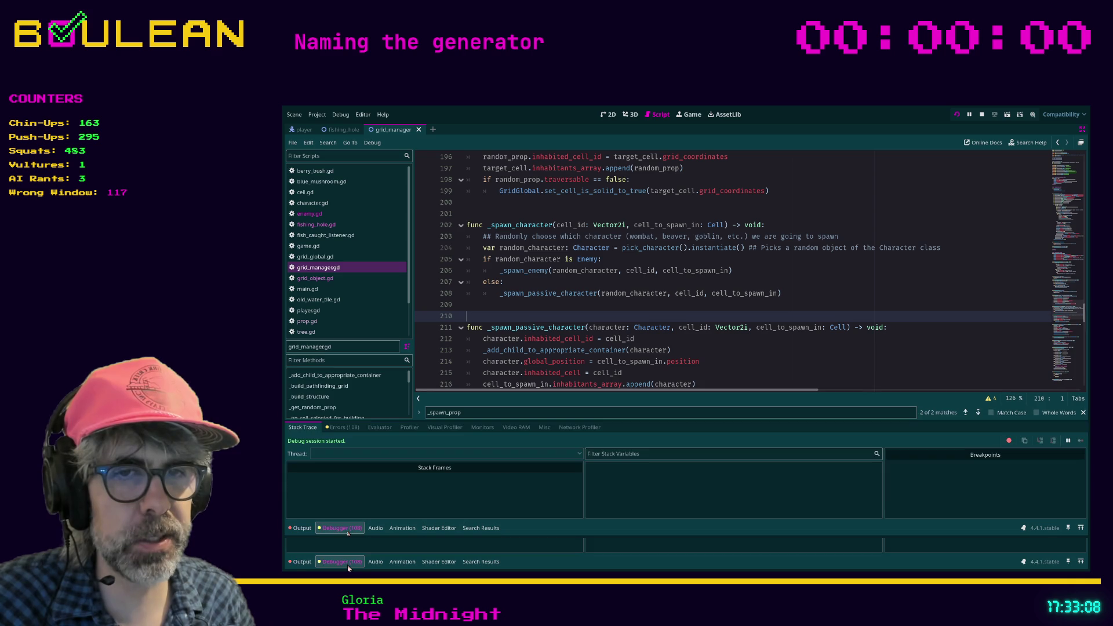
click(483, 427)
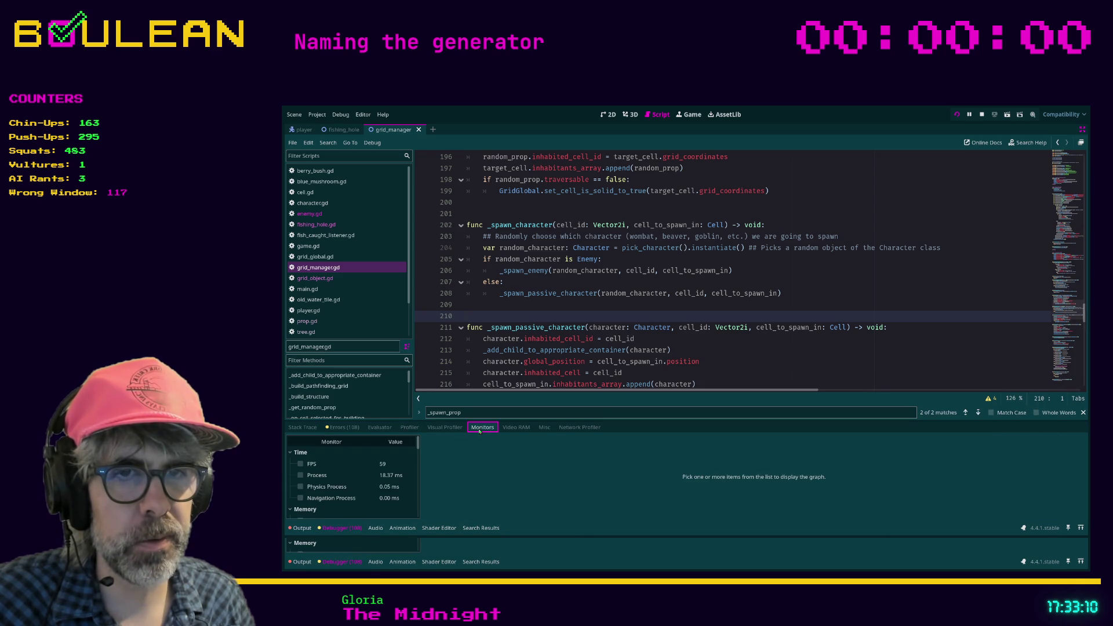
scroll(392, 466, down, 4)
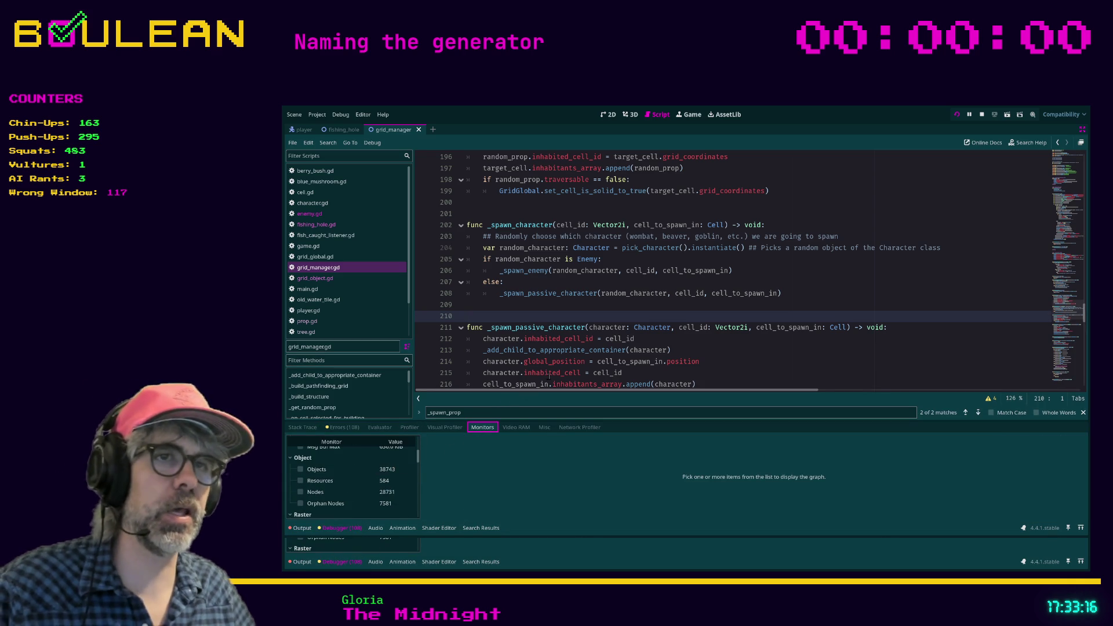
click(554, 303)
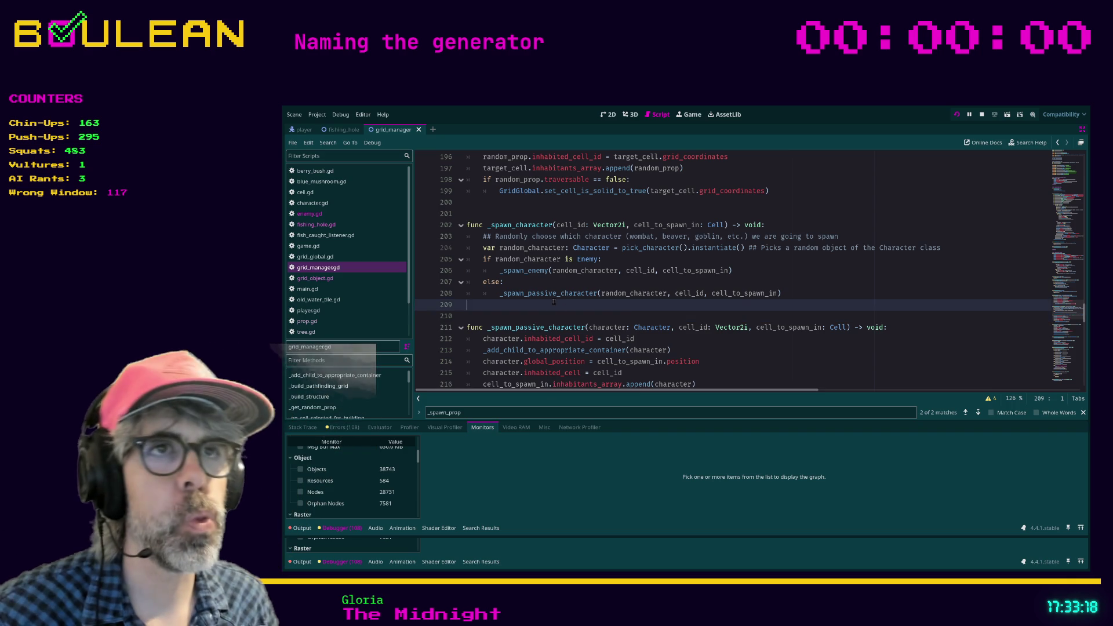
scroll(580, 313, up, 1)
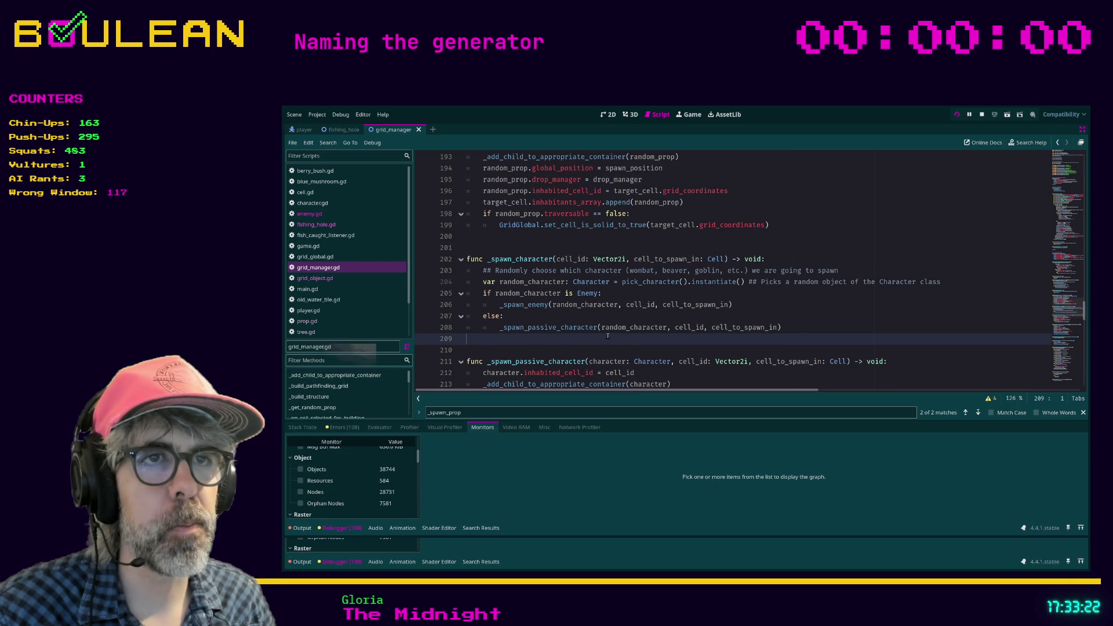
scroll(603, 331, down, 1)
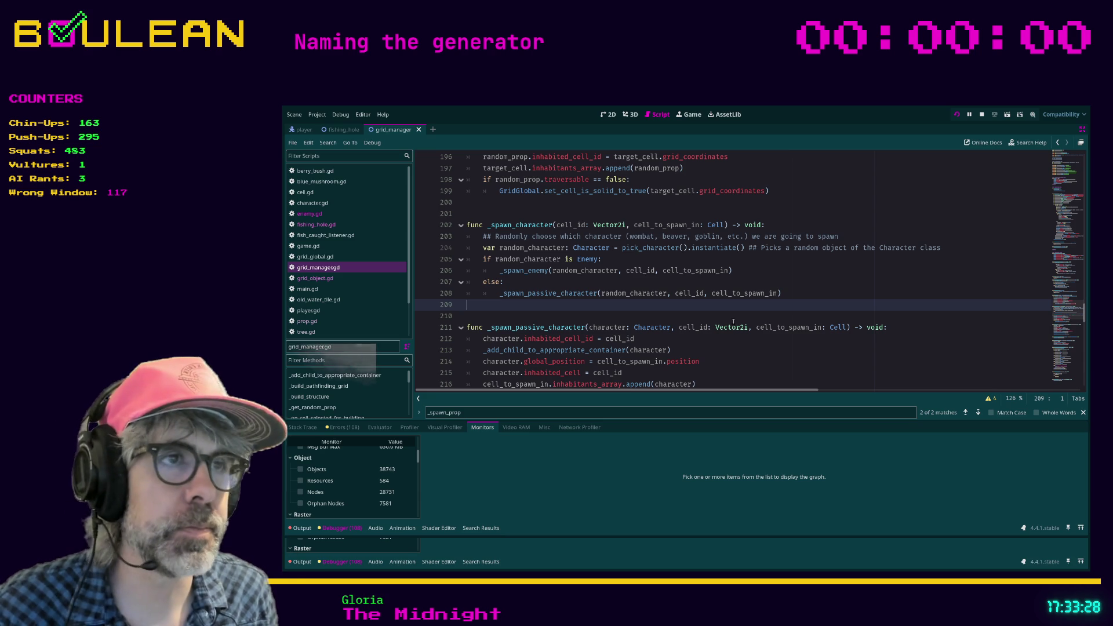
- Run the game again with F5, stop it with F8, and review _spawn_character
key(F5)
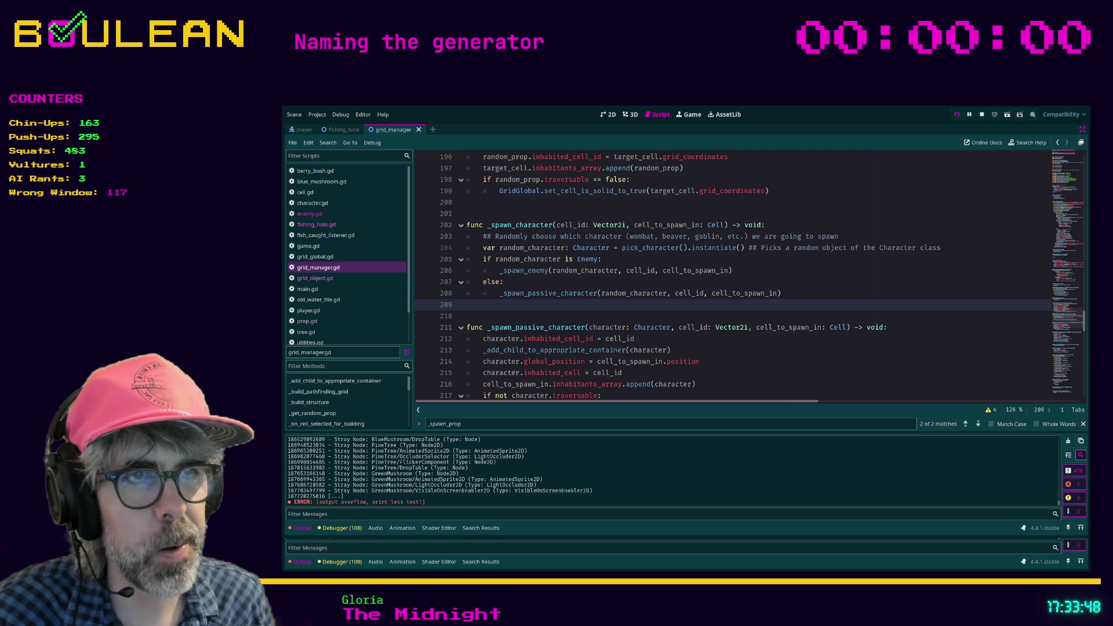
key(F8)
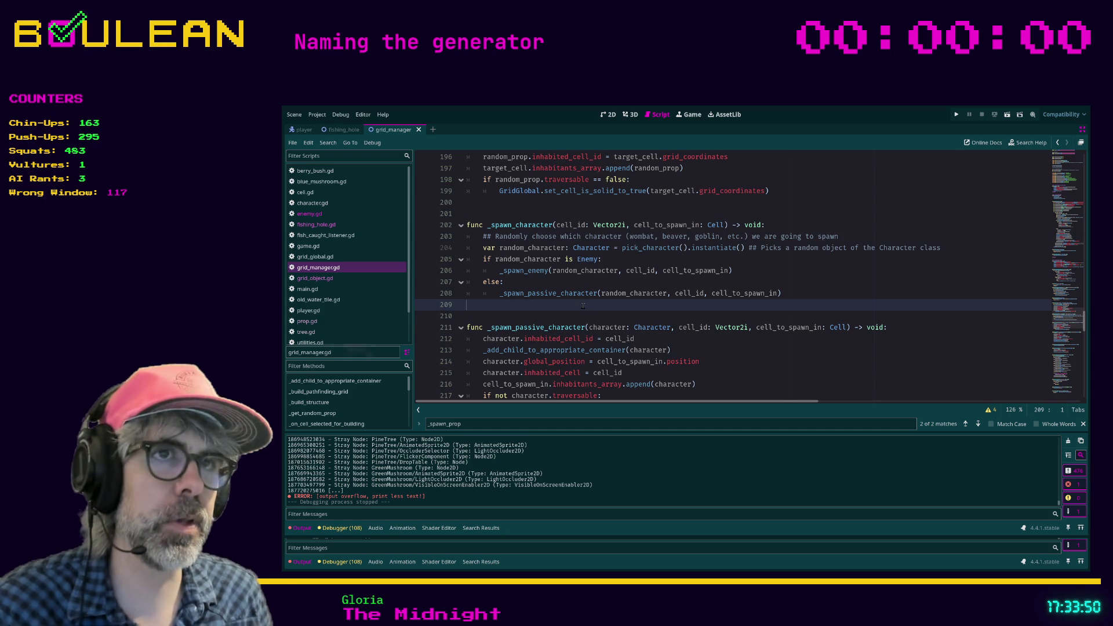
scroll(583, 306, up, 2)
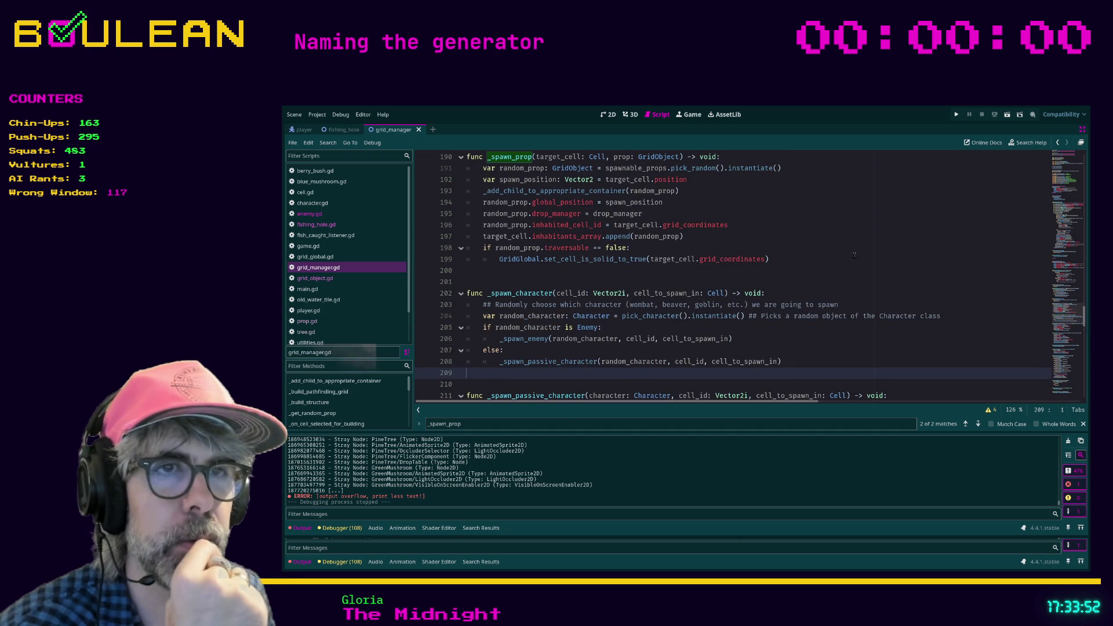
click(631, 316)
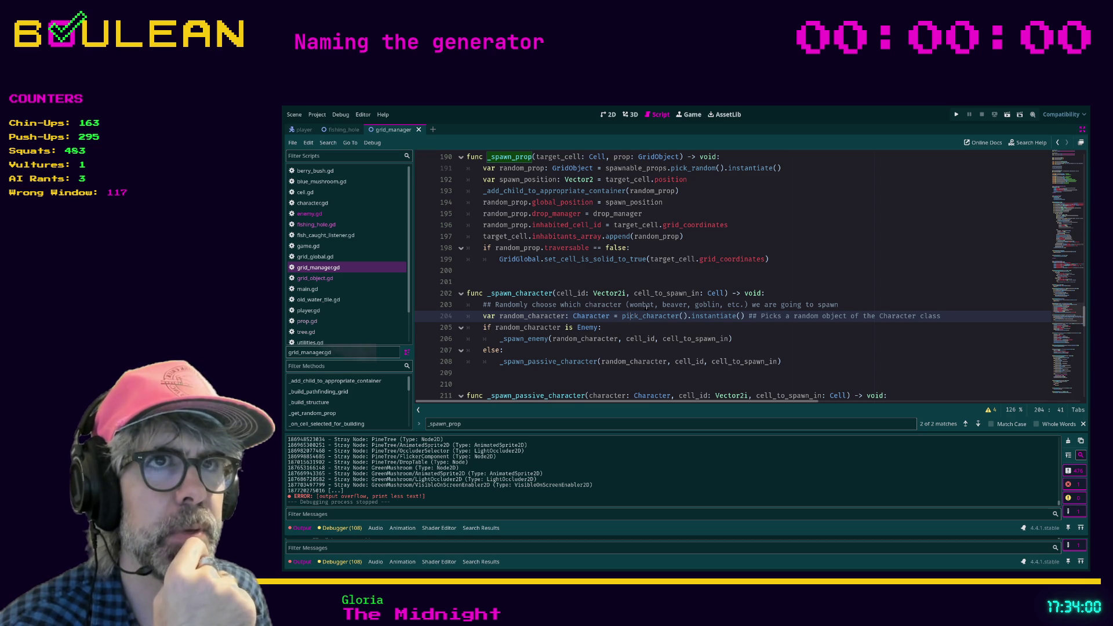
scroll(646, 306, down, 2)
scroll(647, 302, up, 4)
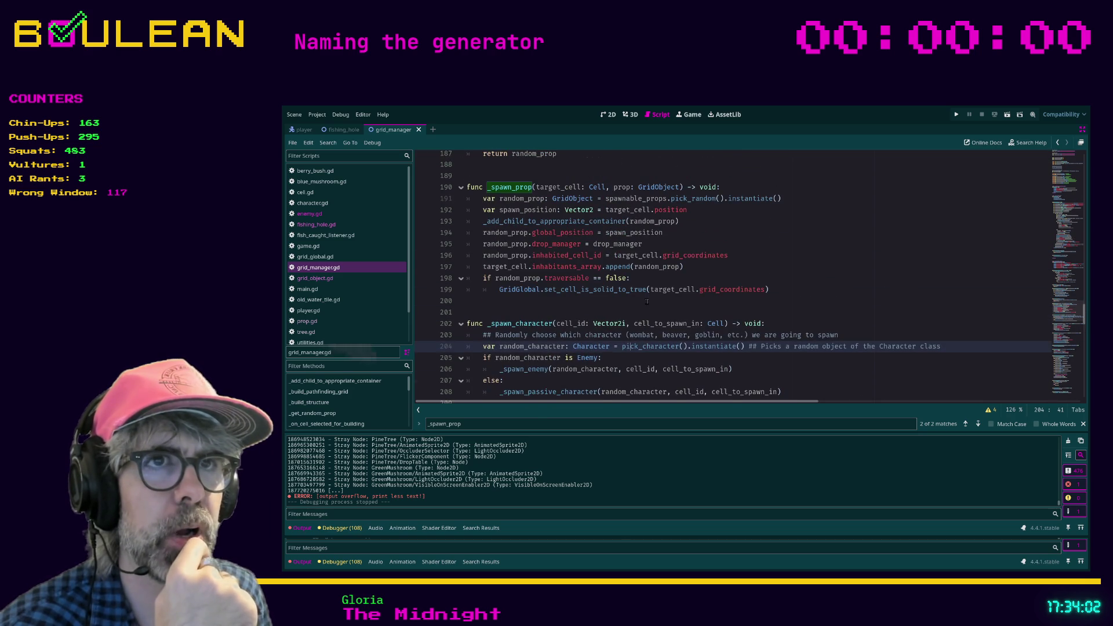
- Comment out the random-prop instantiation on line 191 of _spawn_prop with #
scroll(647, 302, up, 1)
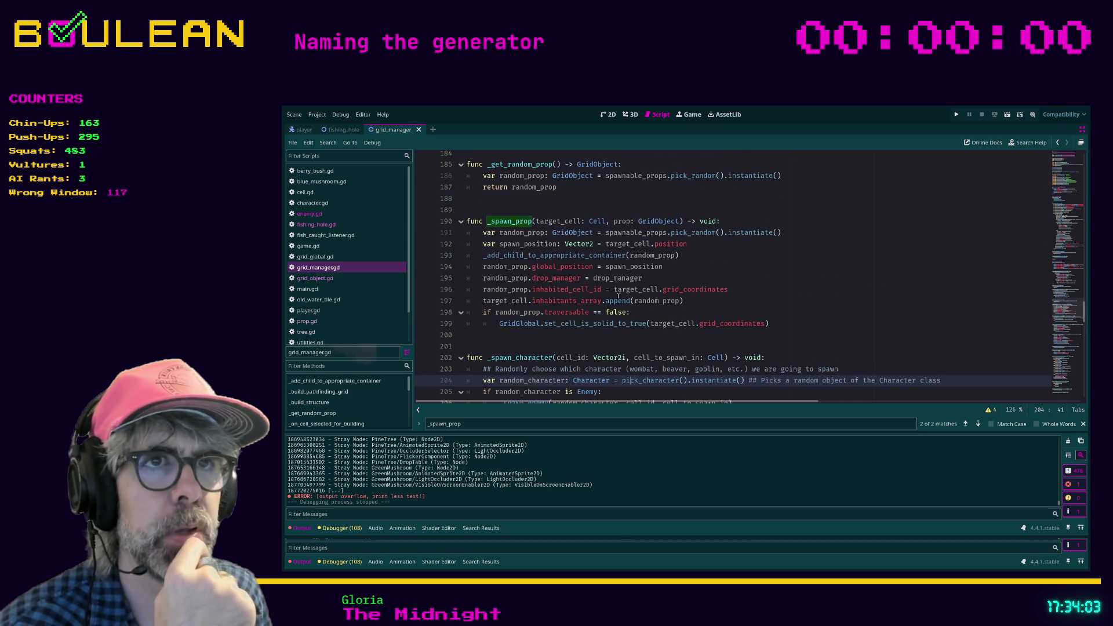
click(484, 233)
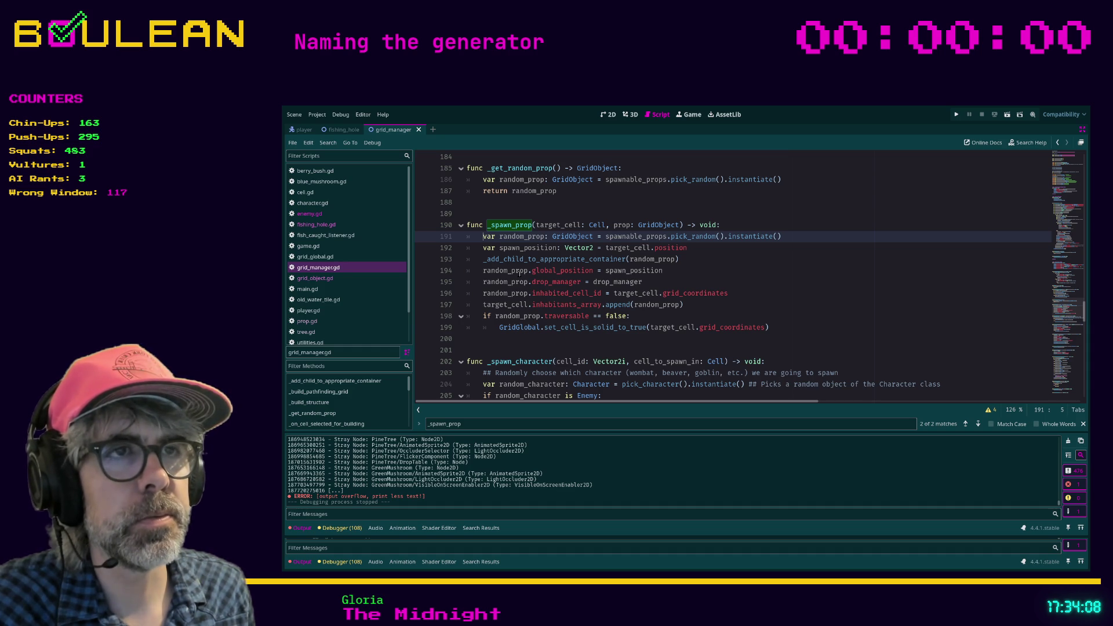
text(#)
key(Down)
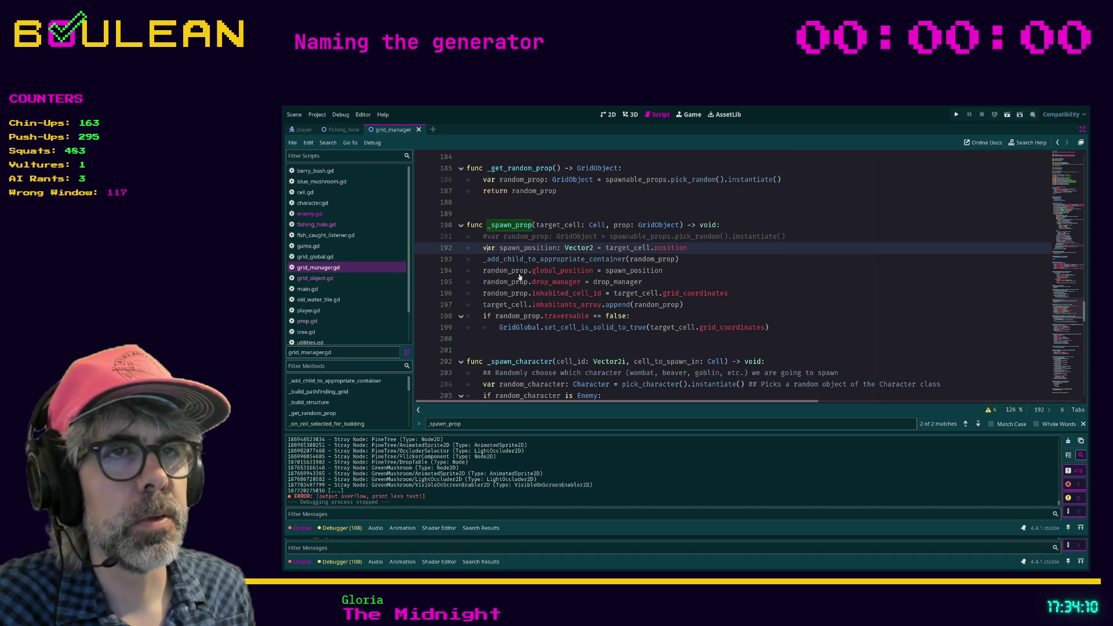
- Add a trial prop.instan line above the spawn_position declaration, then delete it
key(Left)
key(Return)
key(Up)
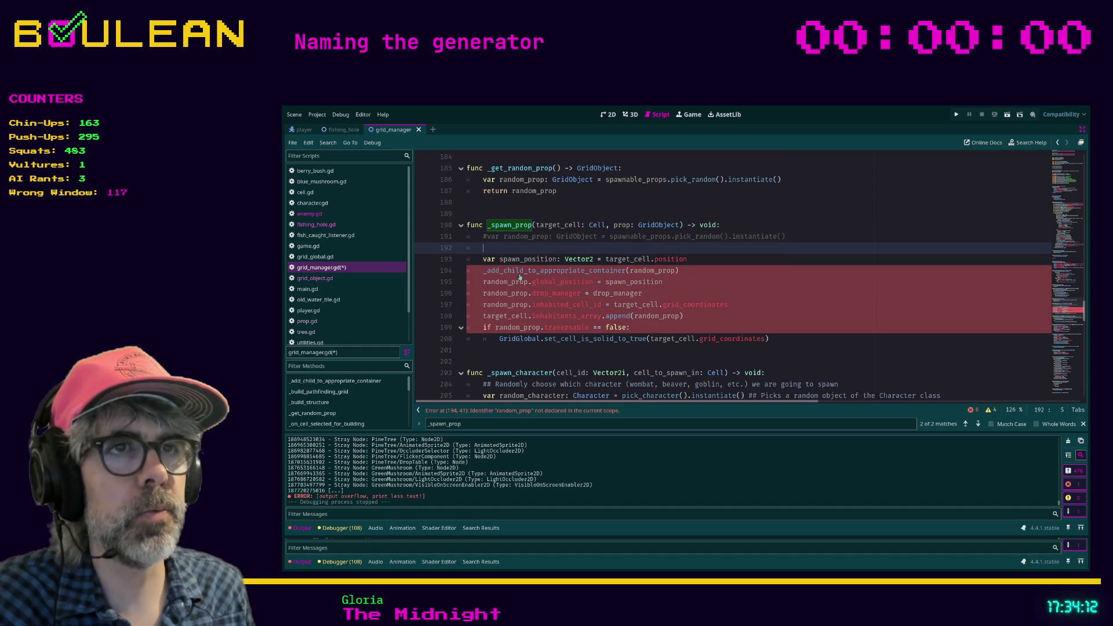
text(pro)
text(p.instan)
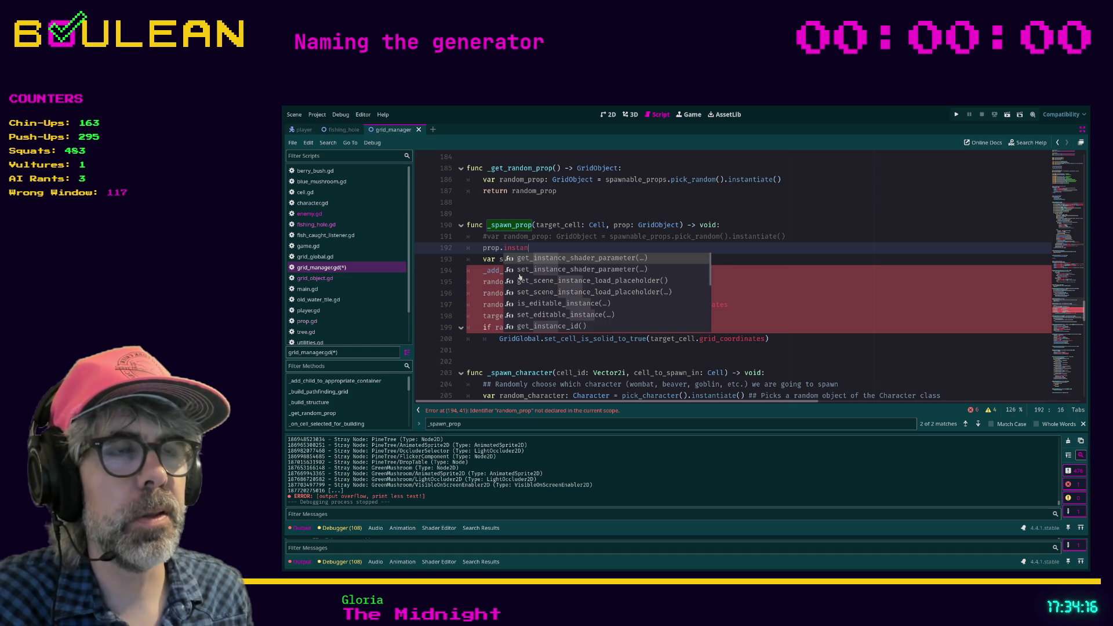
key(shift+Home)
key(shift+Home)
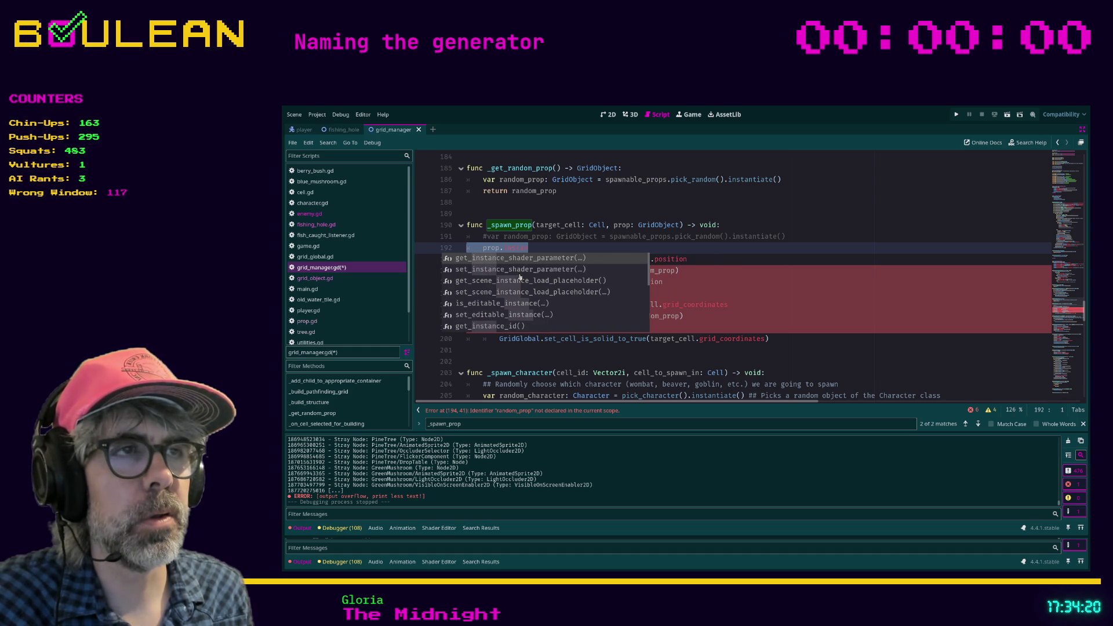
key(BackSpace)
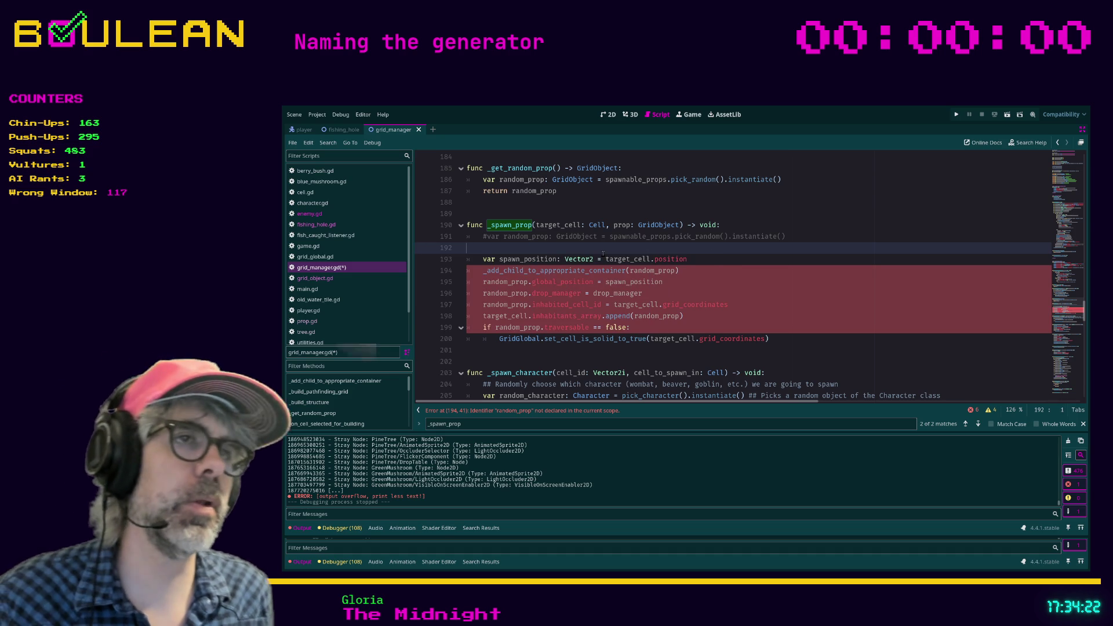
scroll(638, 253, down, 2)
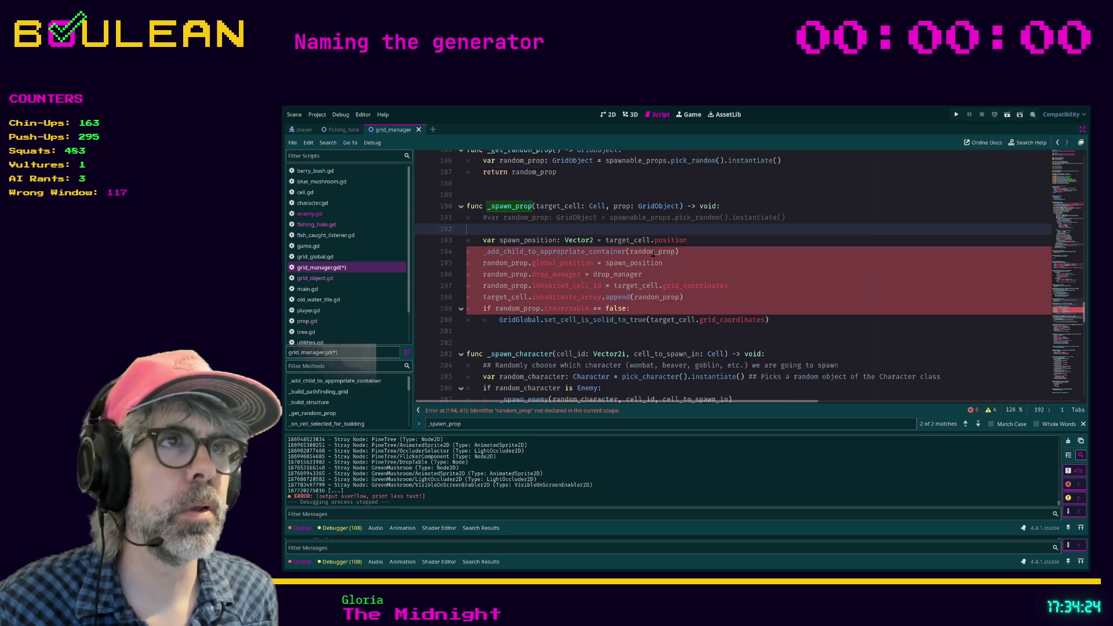
scroll(652, 253, up, 1)
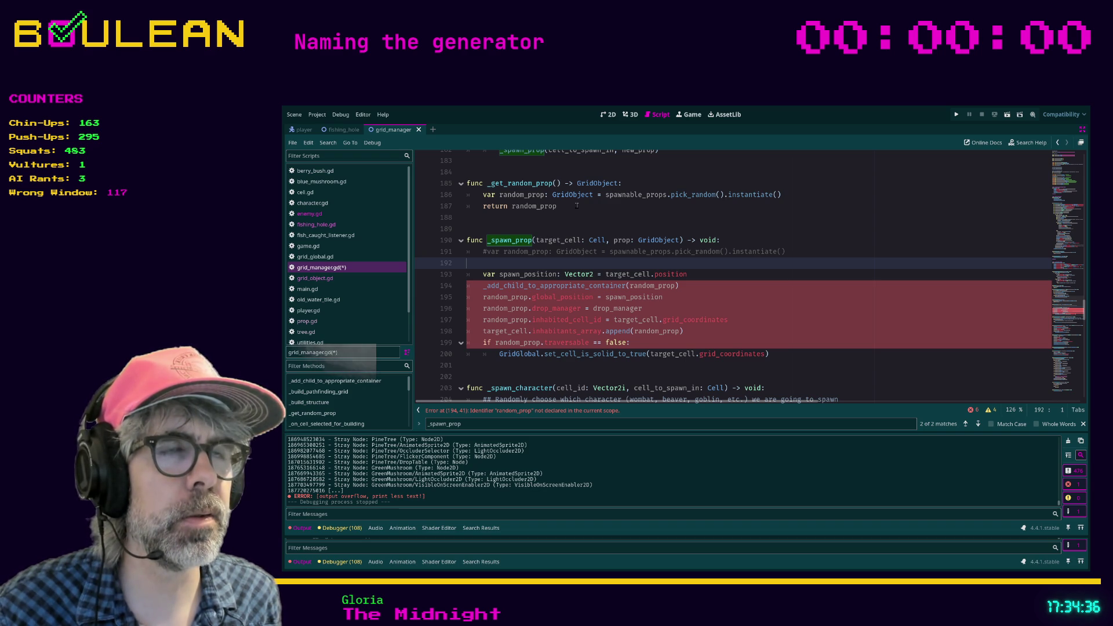
- Change _get_random_prop's return type from GridObject to PackedScene, then undo it
click(724, 195)
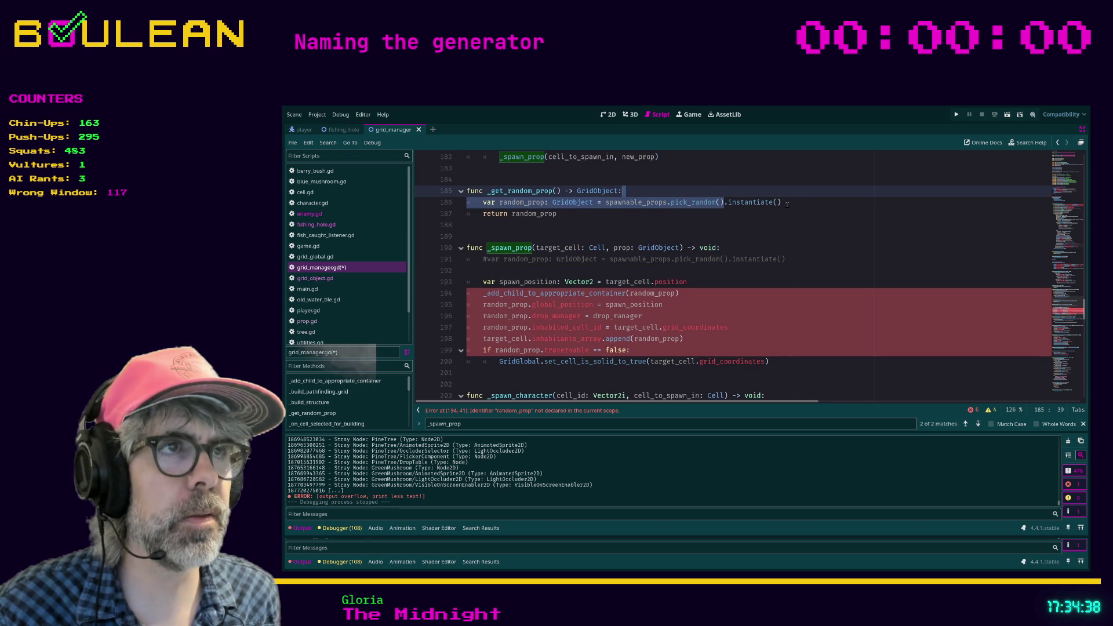
key(End)
shift+click(724, 203)
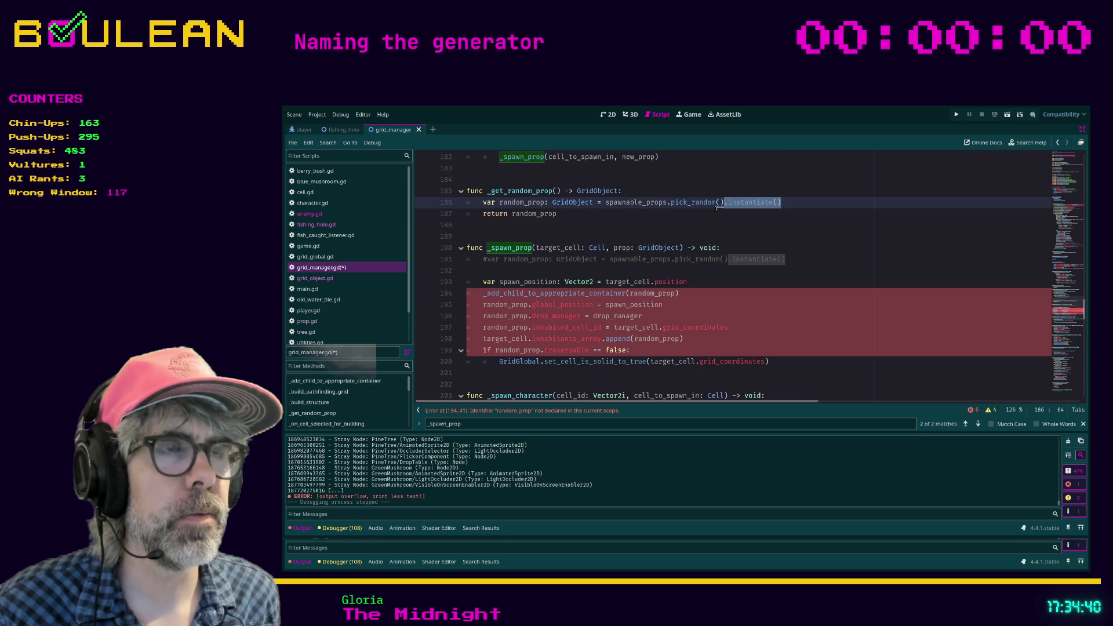
click(713, 211)
double_click(597, 191)
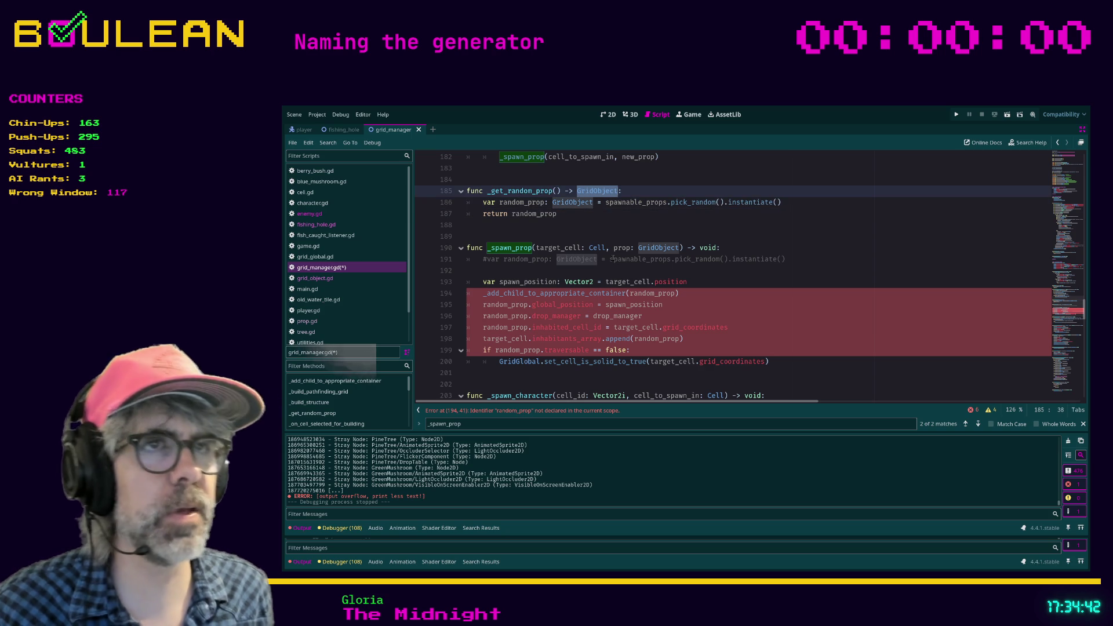
text(PackedScen)
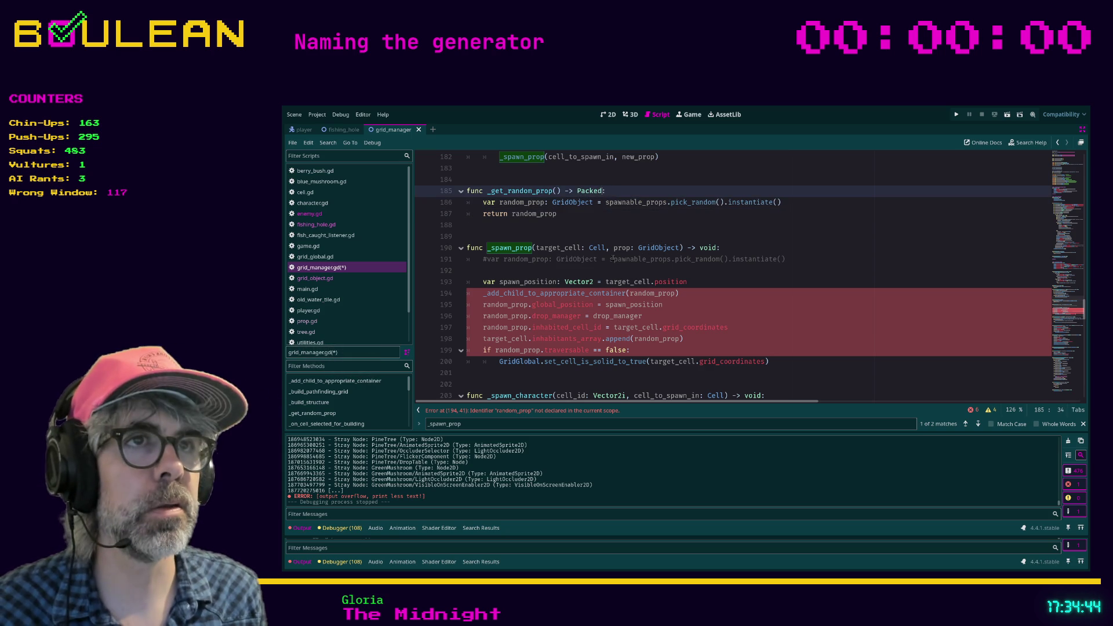
key(Return)
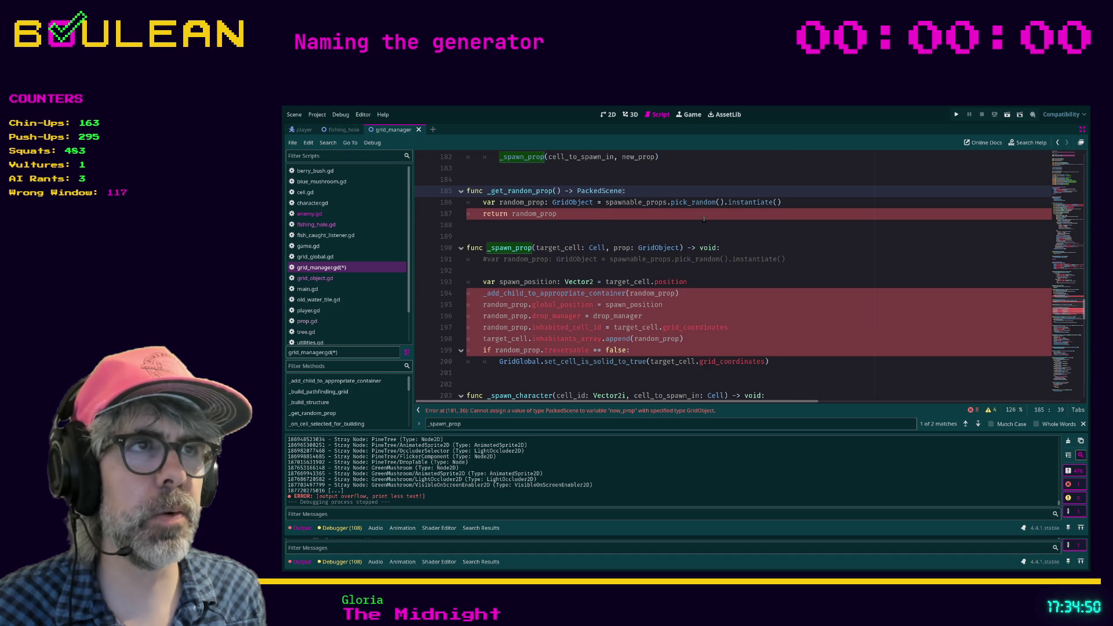
key(ctrl+z)
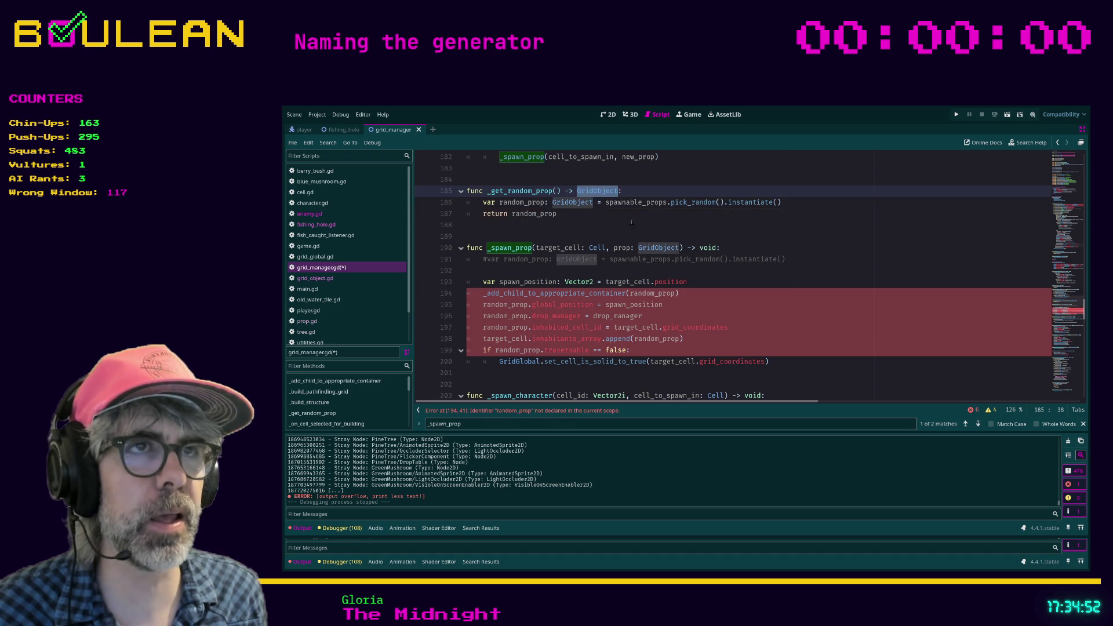
click(744, 215)
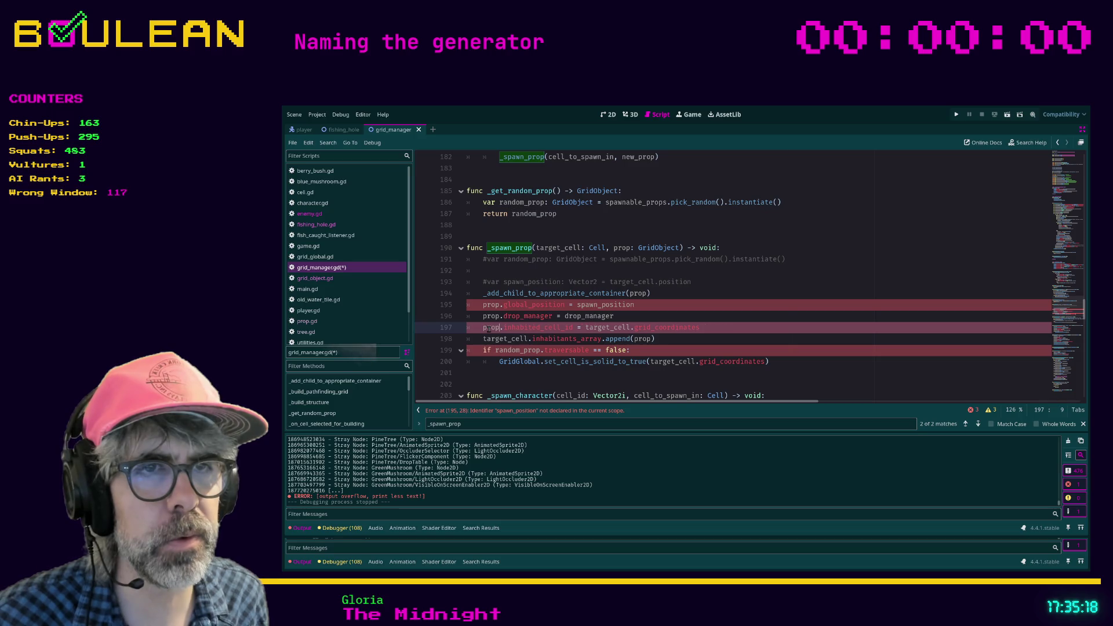
- Rename random_prop to prop on line 199 and uncomment the spawn_position declaration
double_click(513, 349)
text(prop)
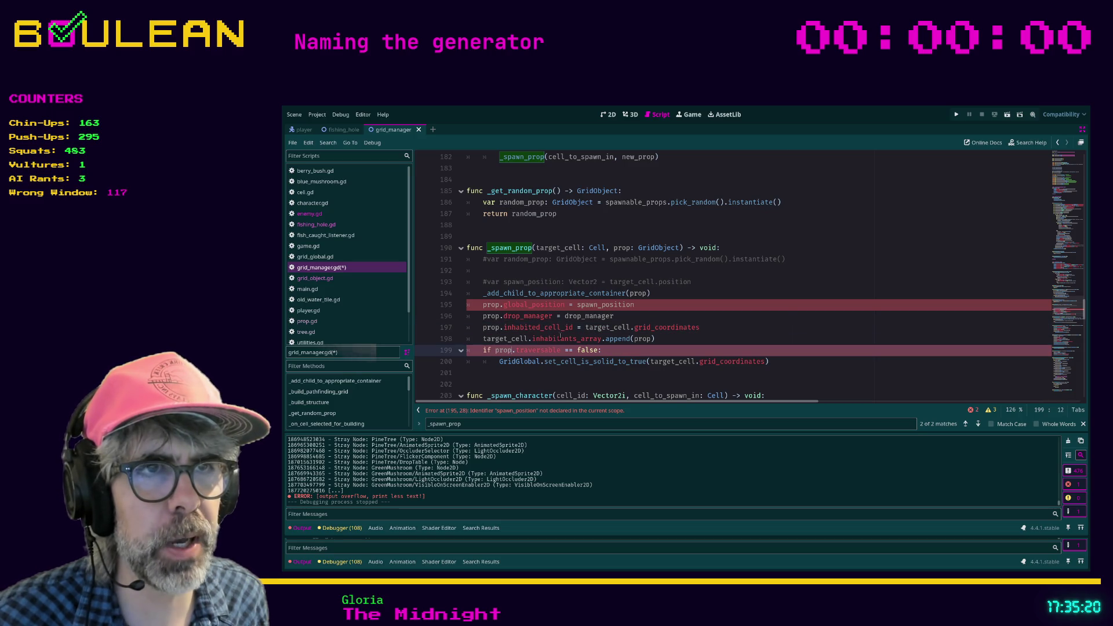
double_click(635, 305)
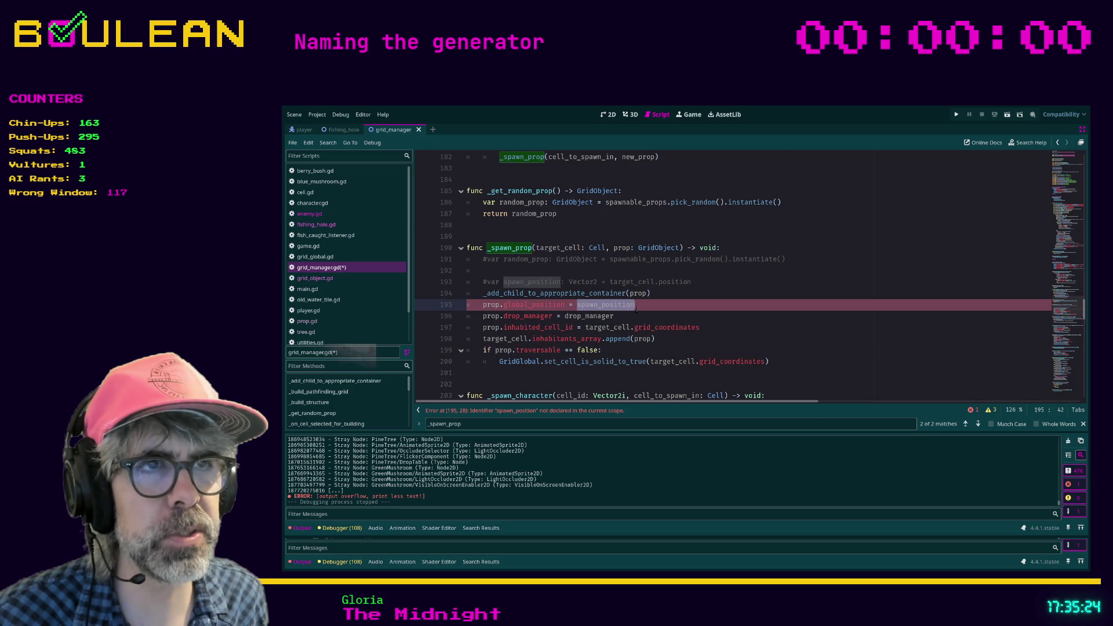
key(Up)
key(Up)
key(Home)
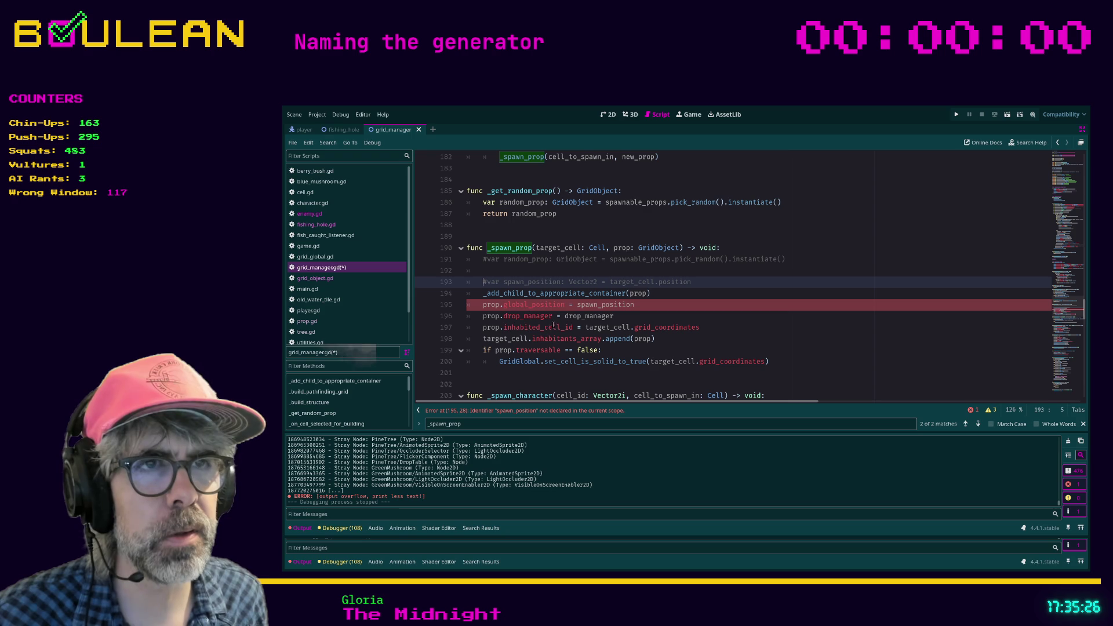
key(Delete)
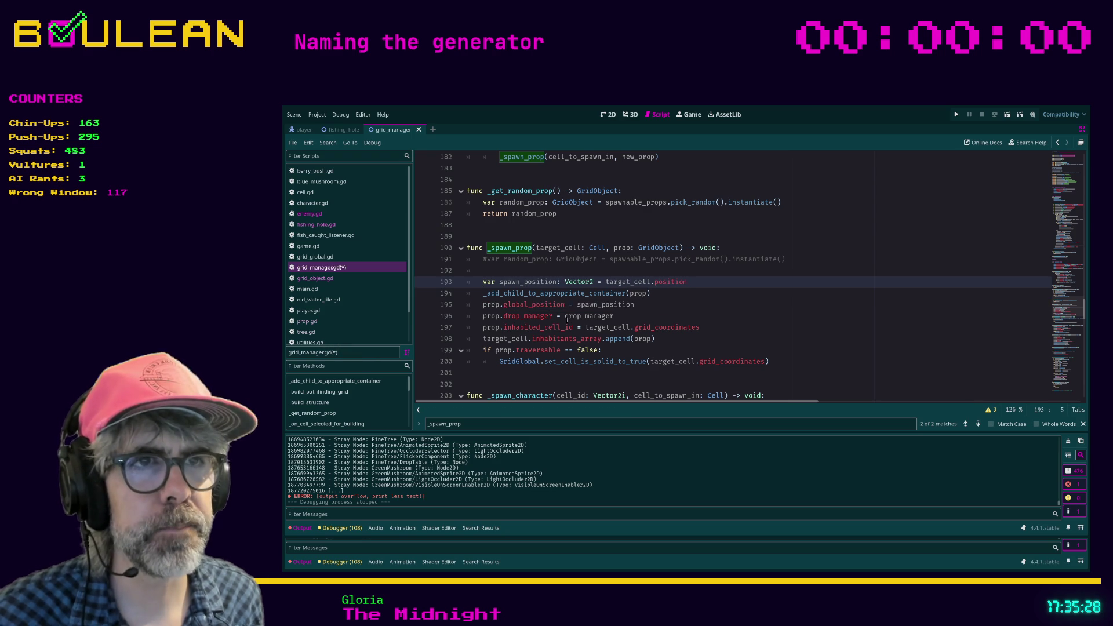
- Set prop.global_position to target_cell.position, comment out line 193, and save the script
double_click(586, 305)
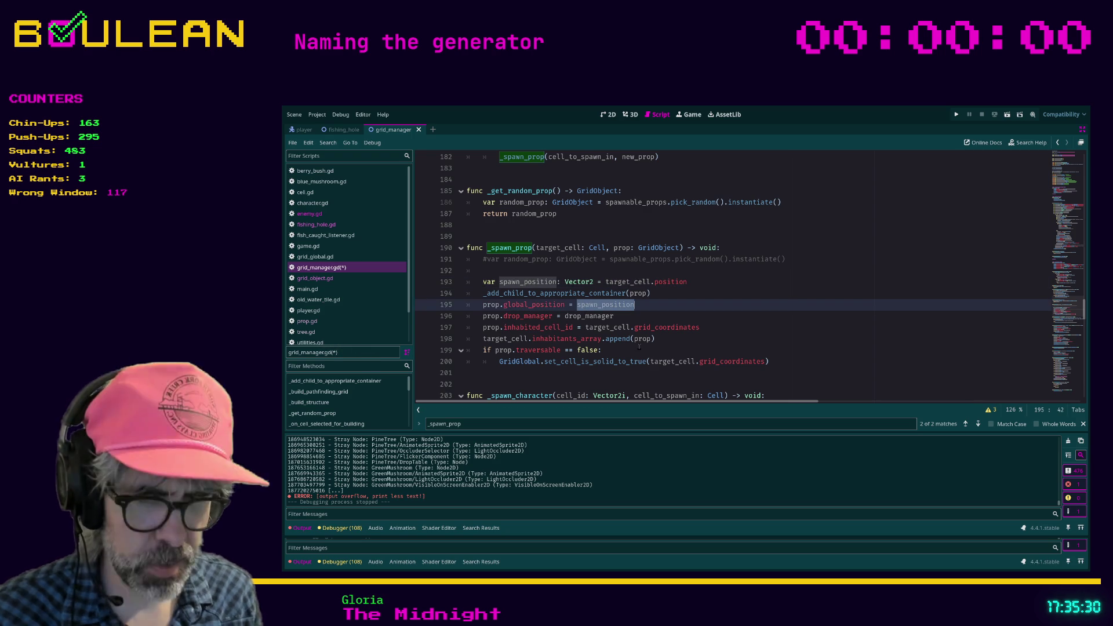
text(t)
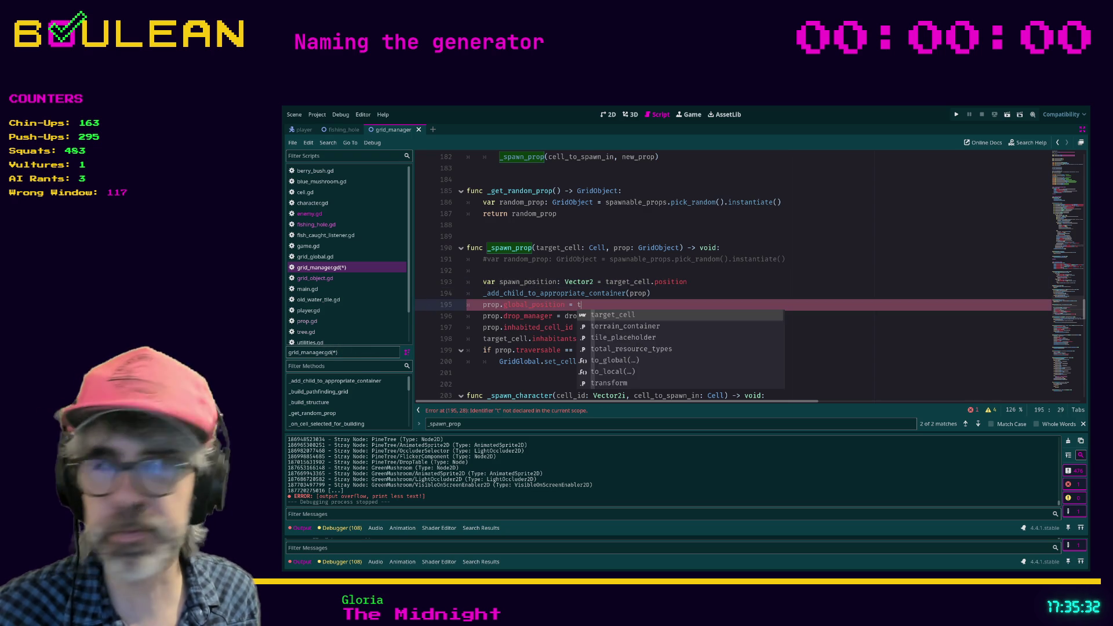
text(arget_cell.)
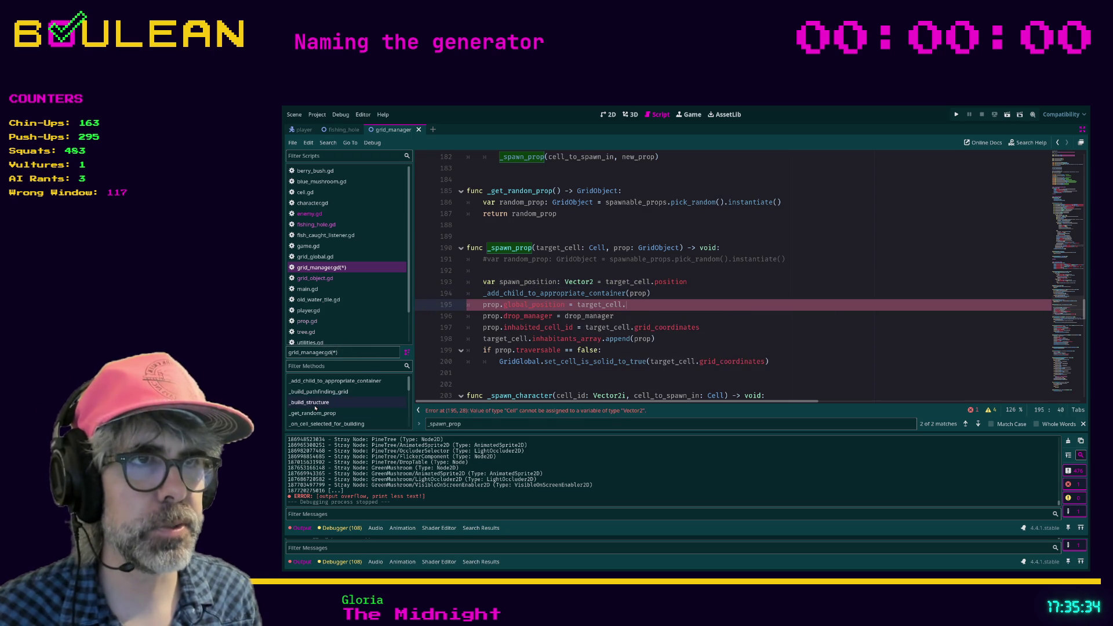
text(position)
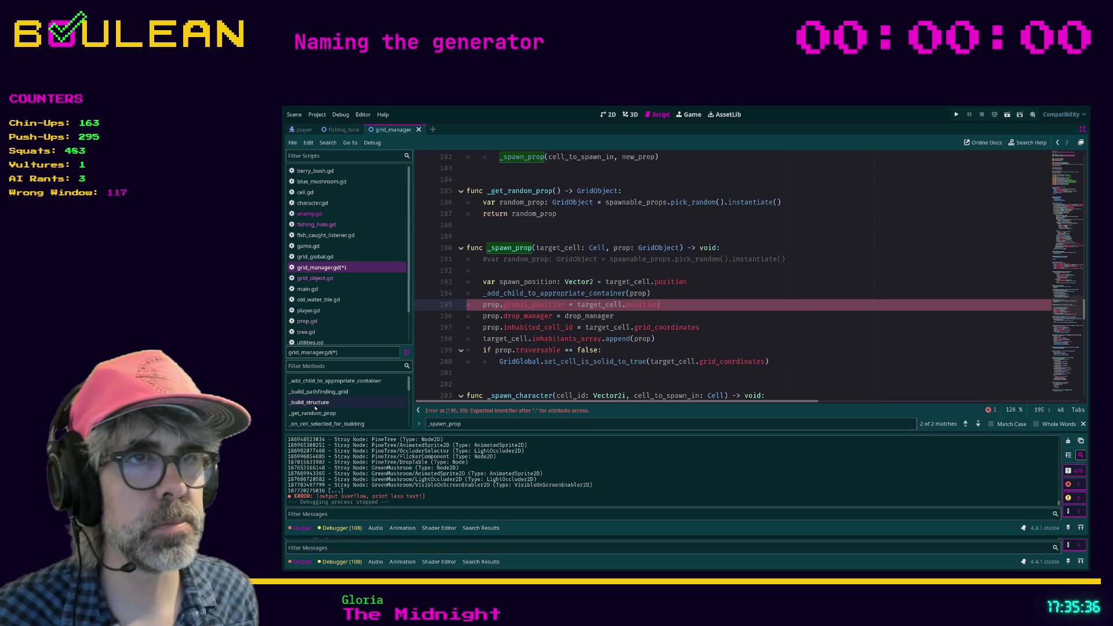
click(696, 281)
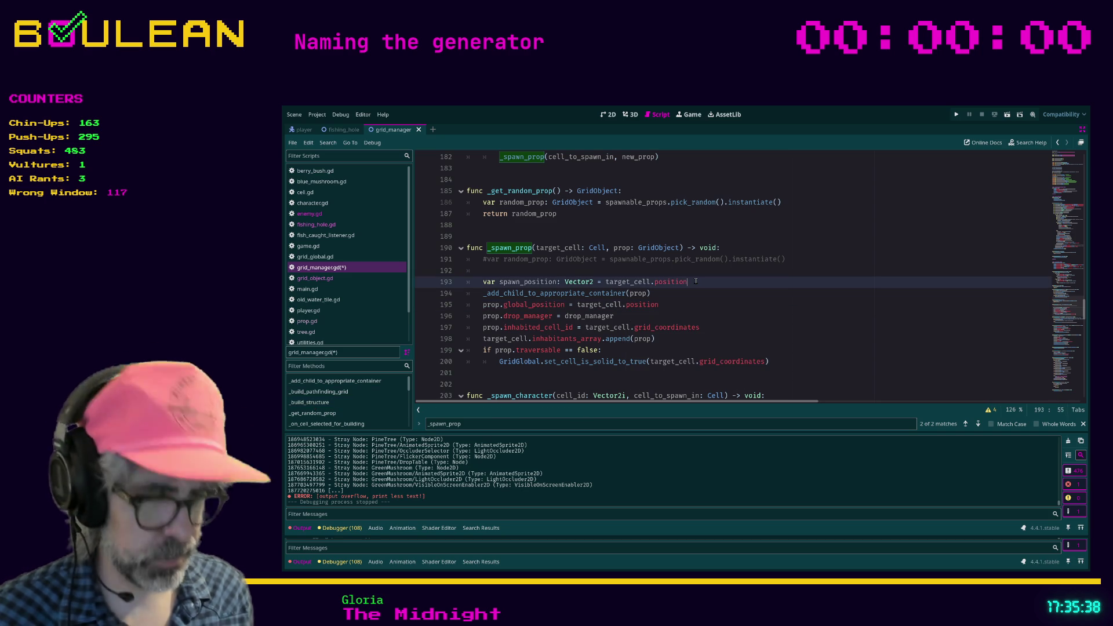
key(ctrl+k)
key(Down)
key(ctrl+s)
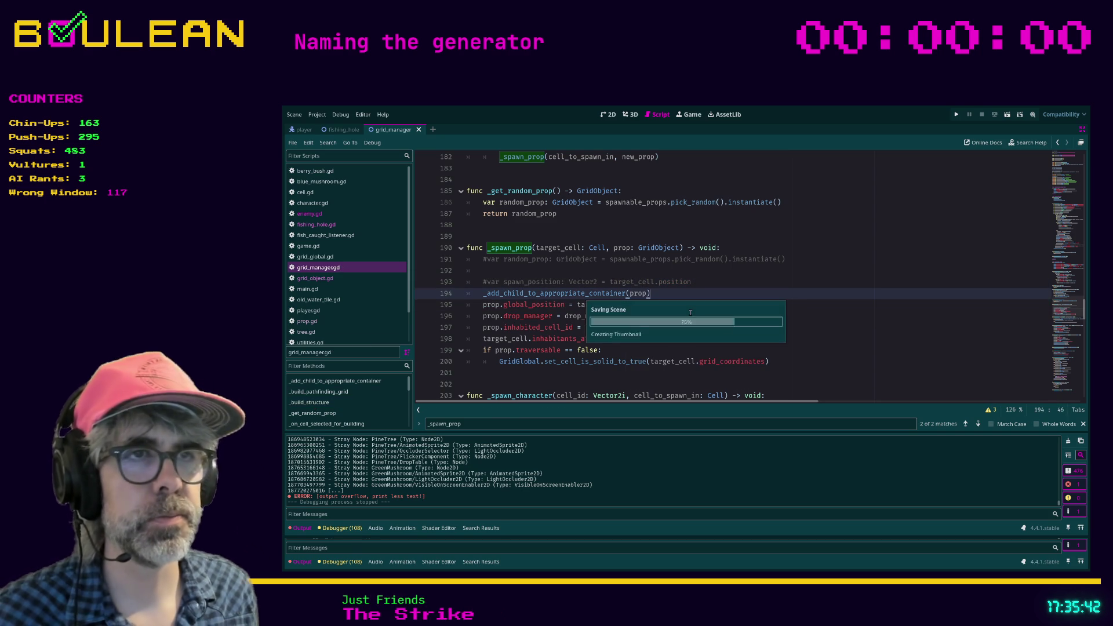
- Test-run the revised _spawn_prop, check the Debugger monitors, run again, and stop with F8
key(F5)
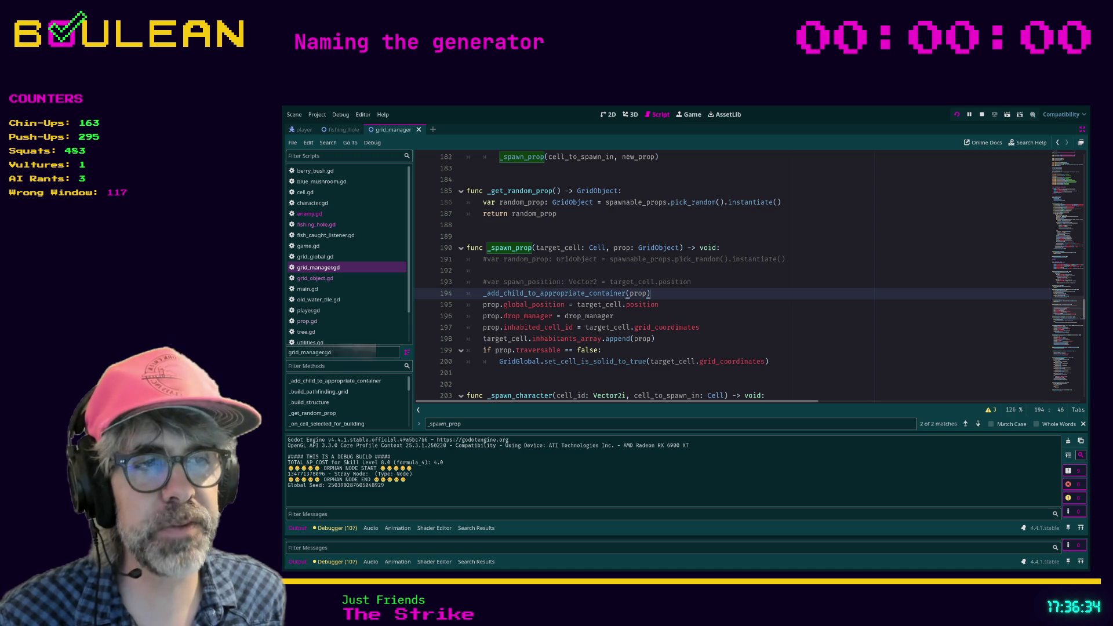
click(349, 563)
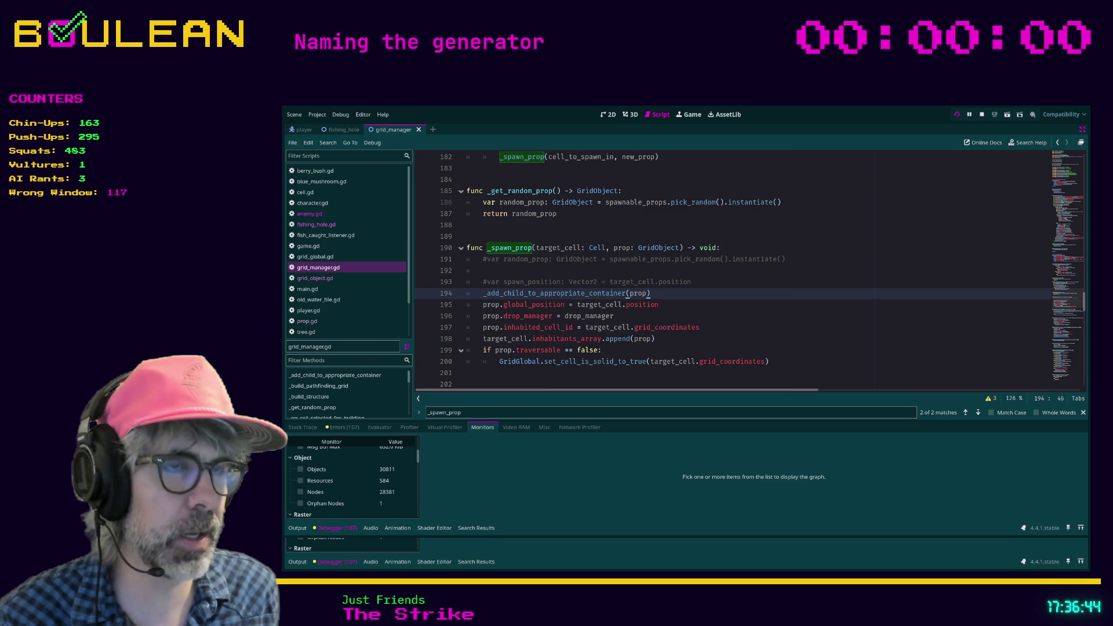
click(719, 327)
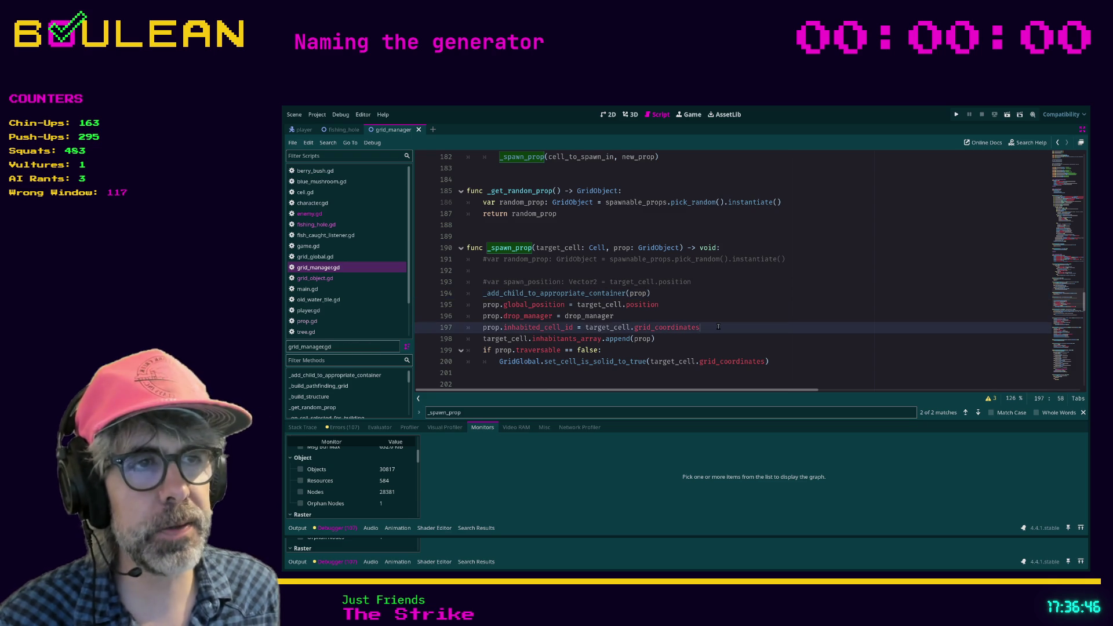
key(F5)
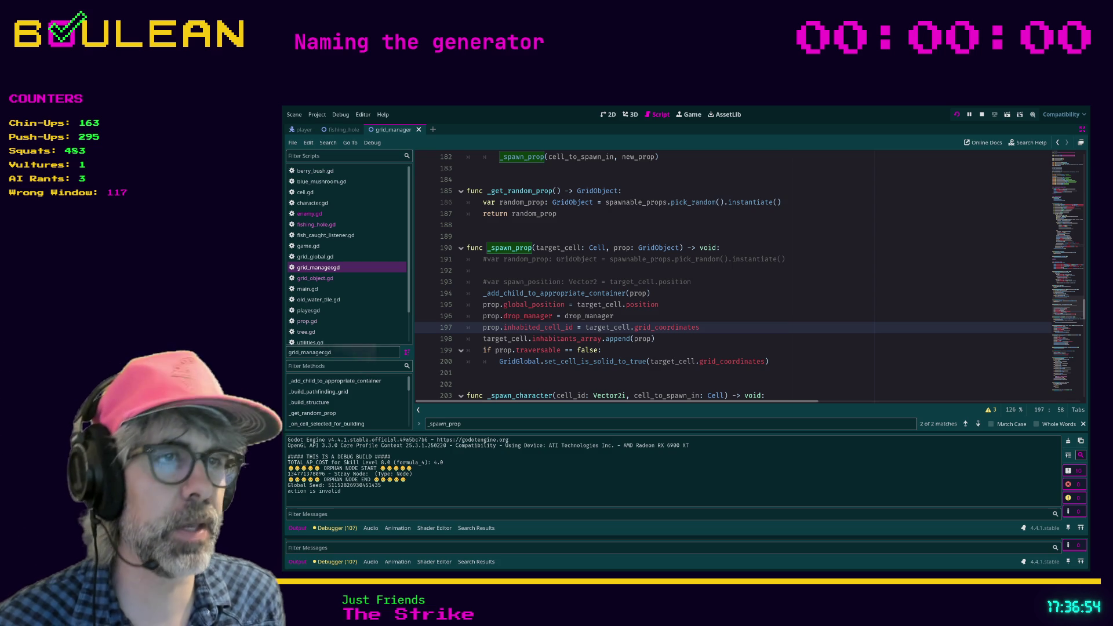
key(F8)
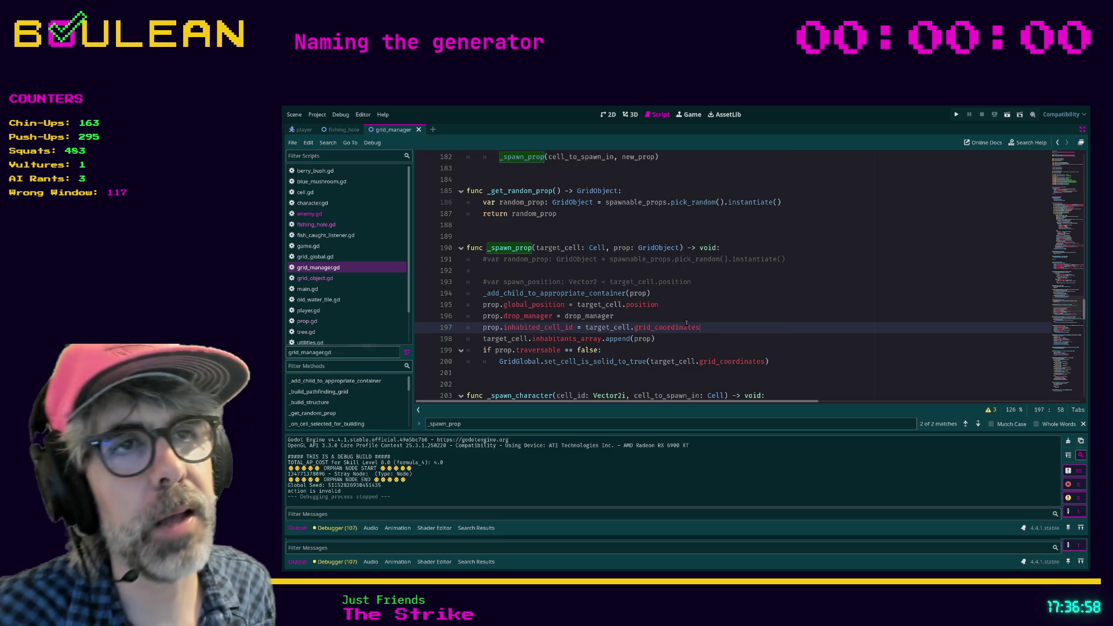
scroll(690, 307, up, 1)
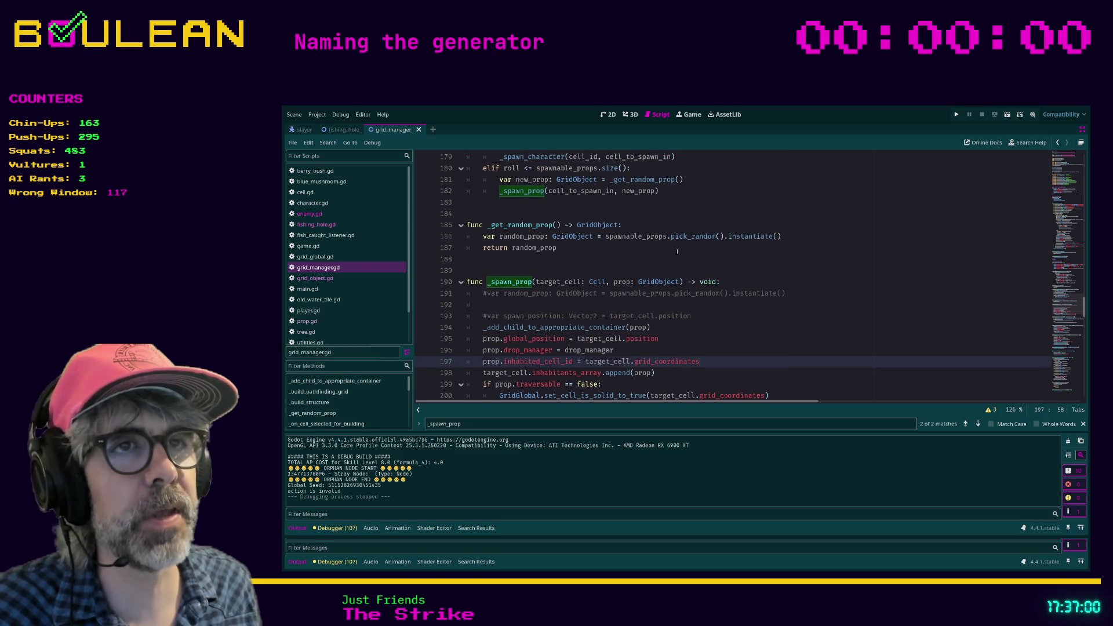
drag(677, 251, 480, 249)
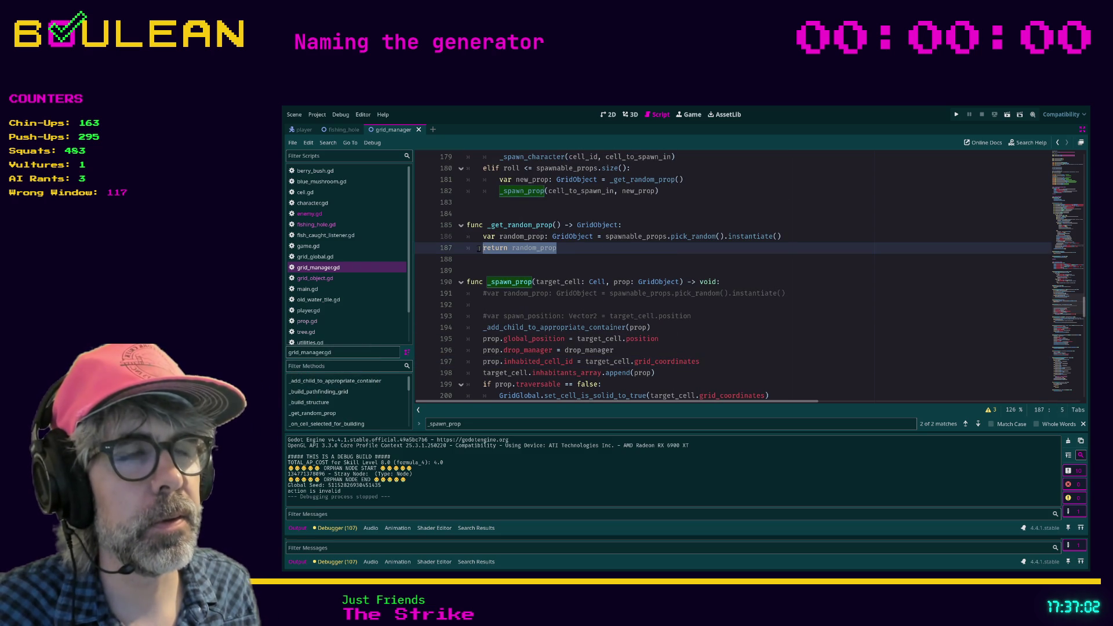
click(589, 247)
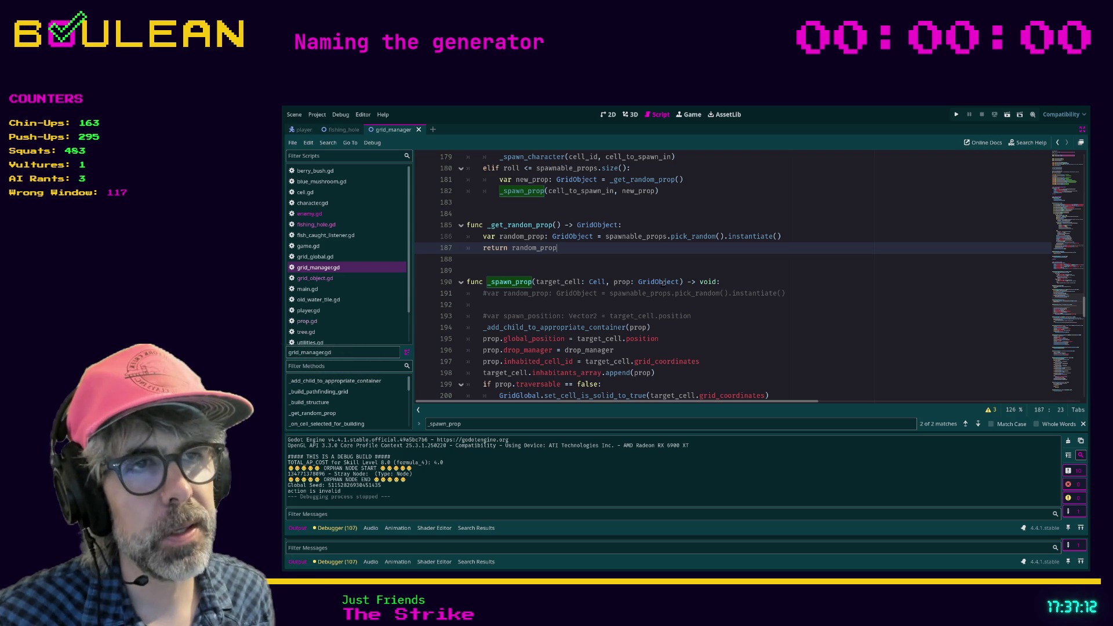
click(665, 282)
click(606, 307)
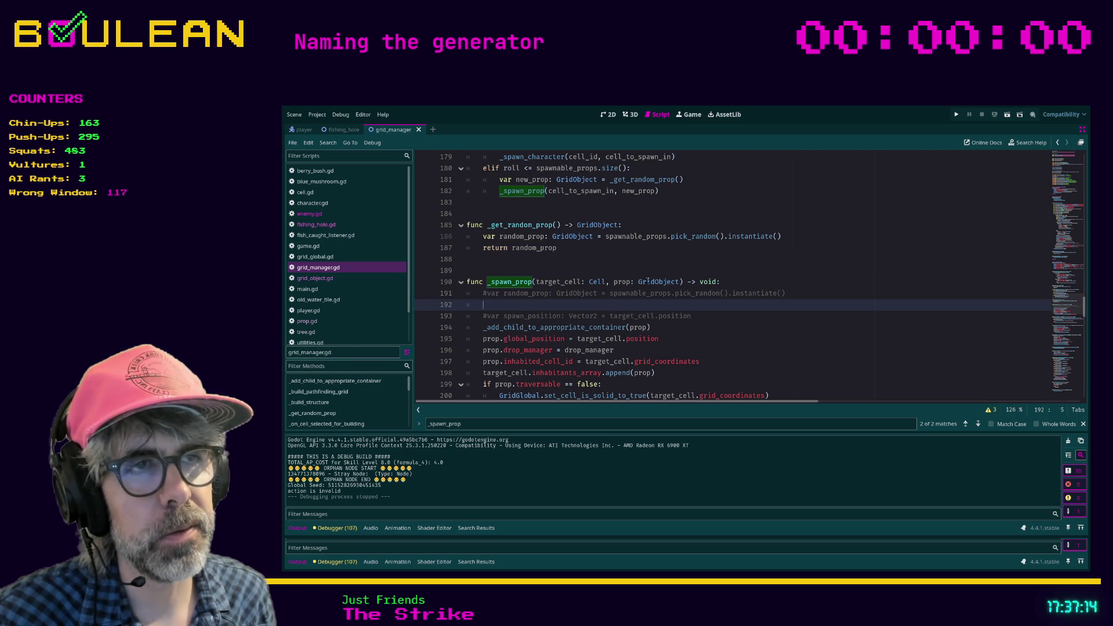
- Change _get_random_prop's return type on line 185 from GridObject to PackedScene
click(652, 283)
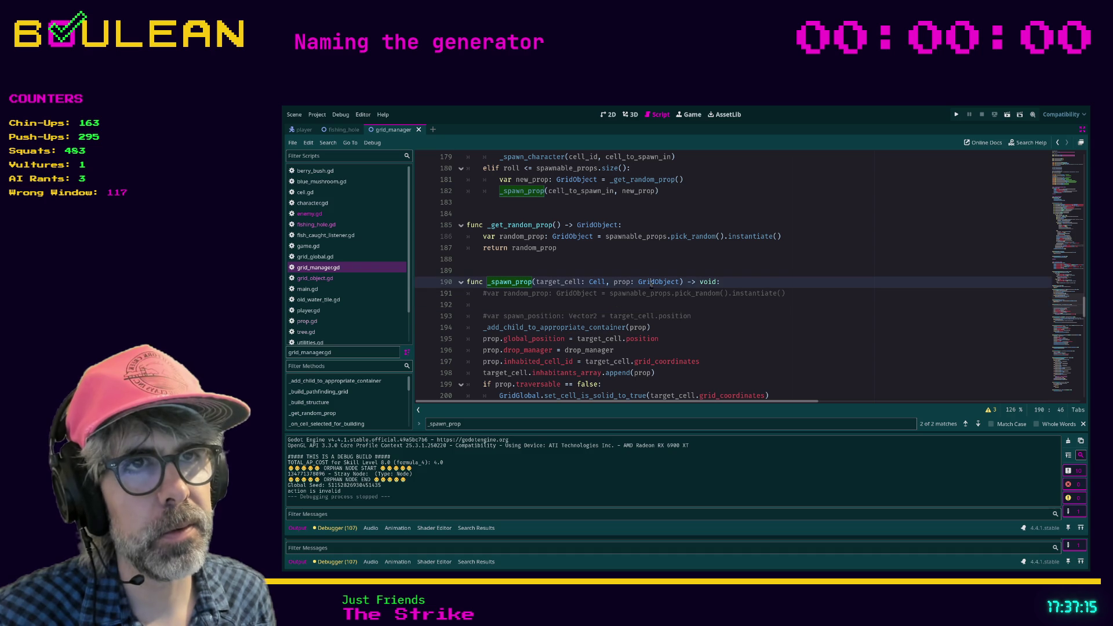
double_click(597, 225)
text(Packe)
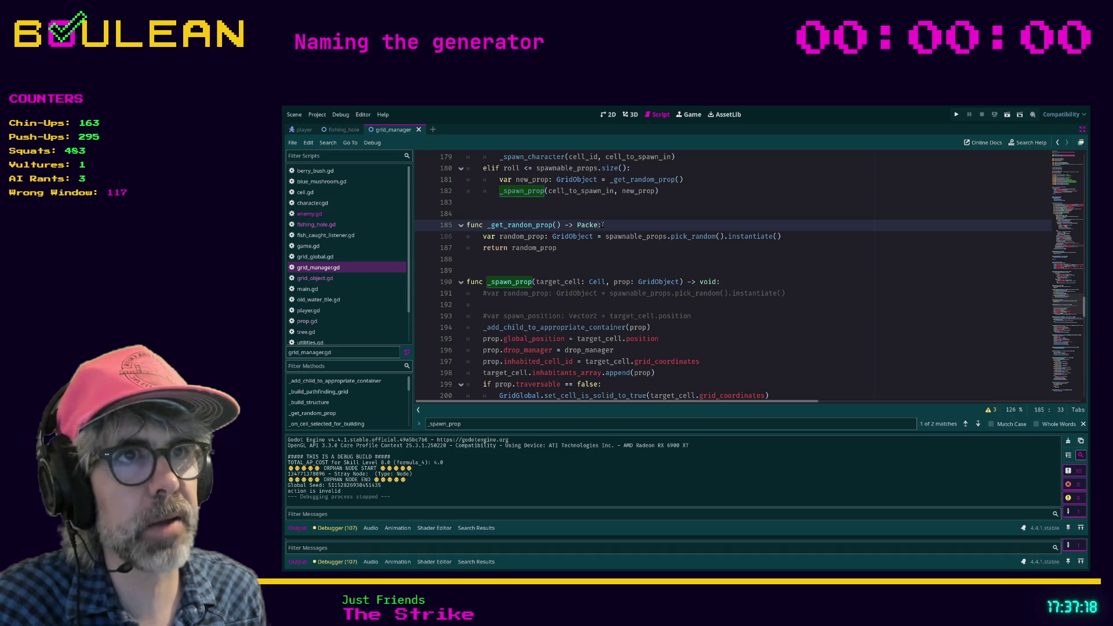
text(dScen)
key(Return)
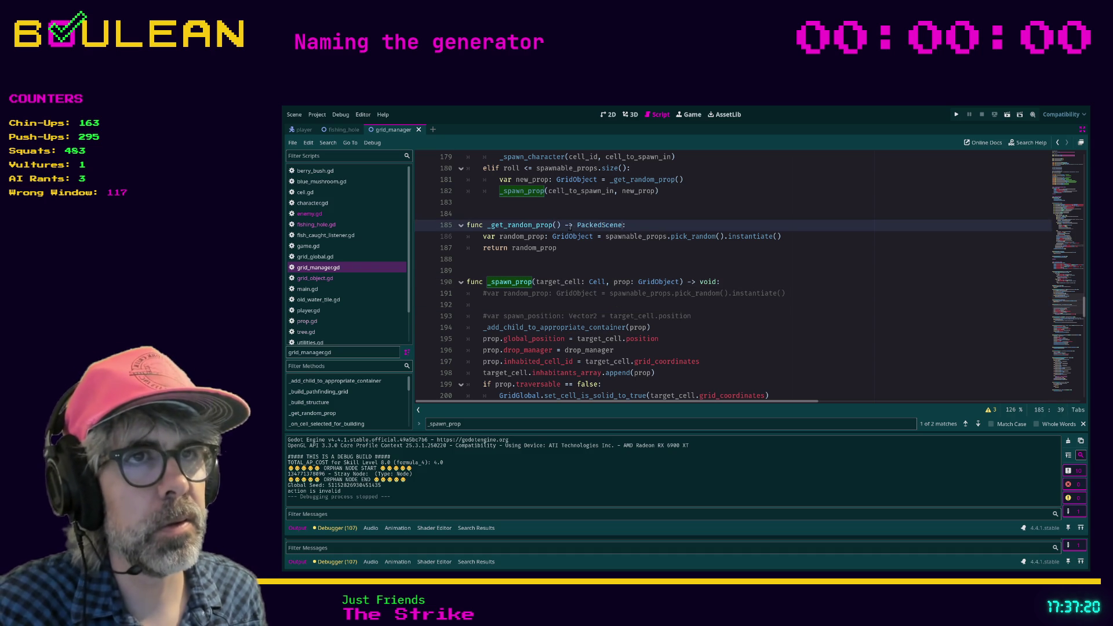
key(ctrl+Left)
key(ctrl+Left)
key(ctrl+Left)
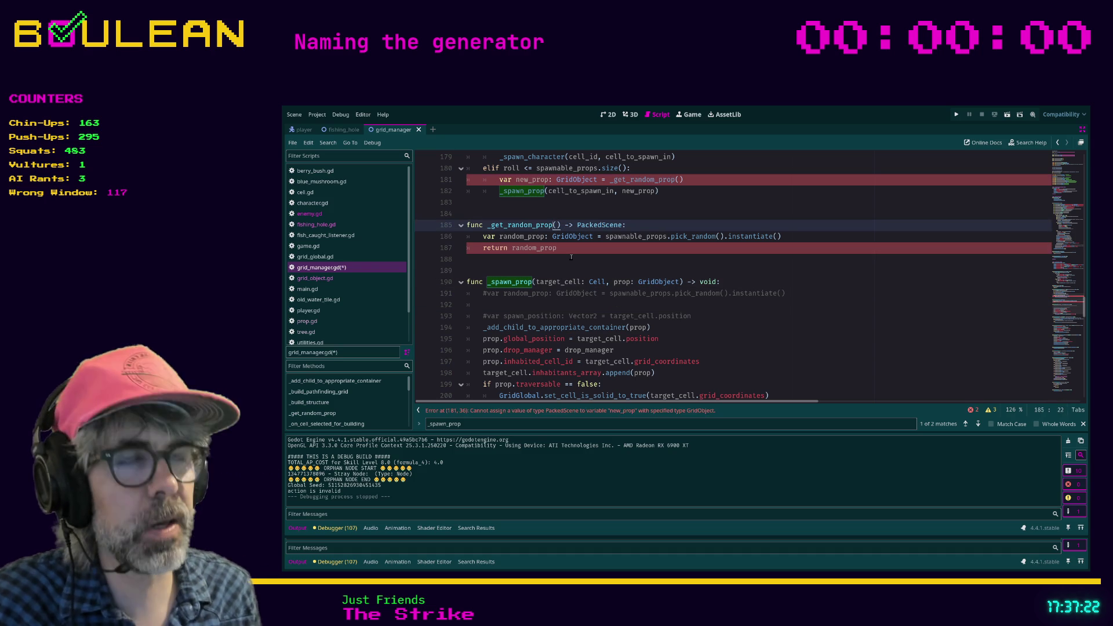
- Type random_prop as PackedScene and remove .instantiate() after pick_random() on line 186
click(571, 256)
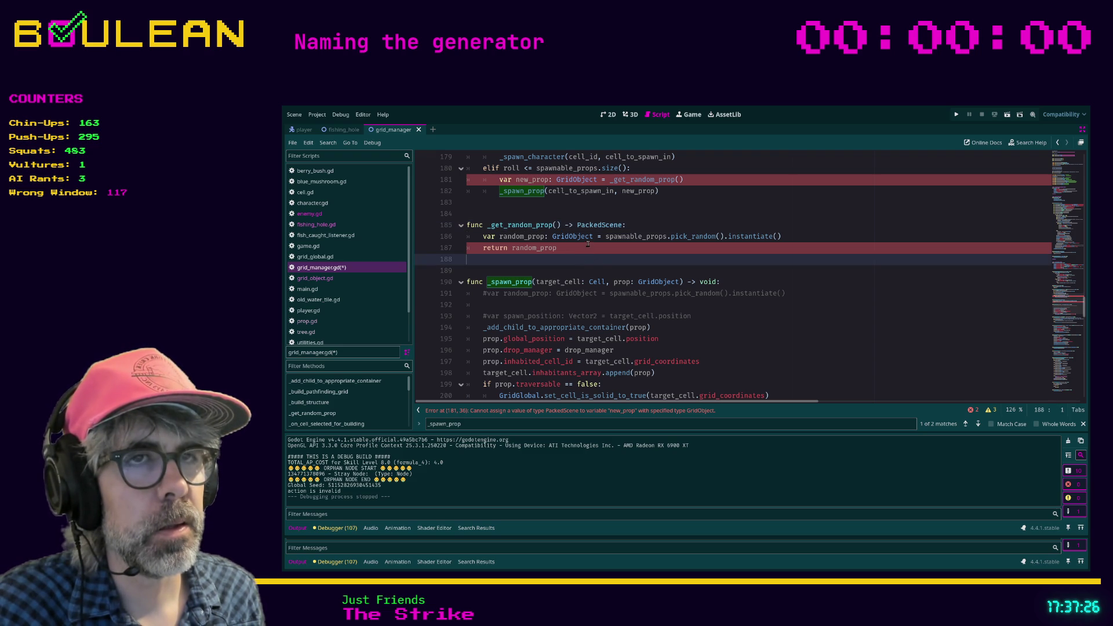
double_click(579, 238)
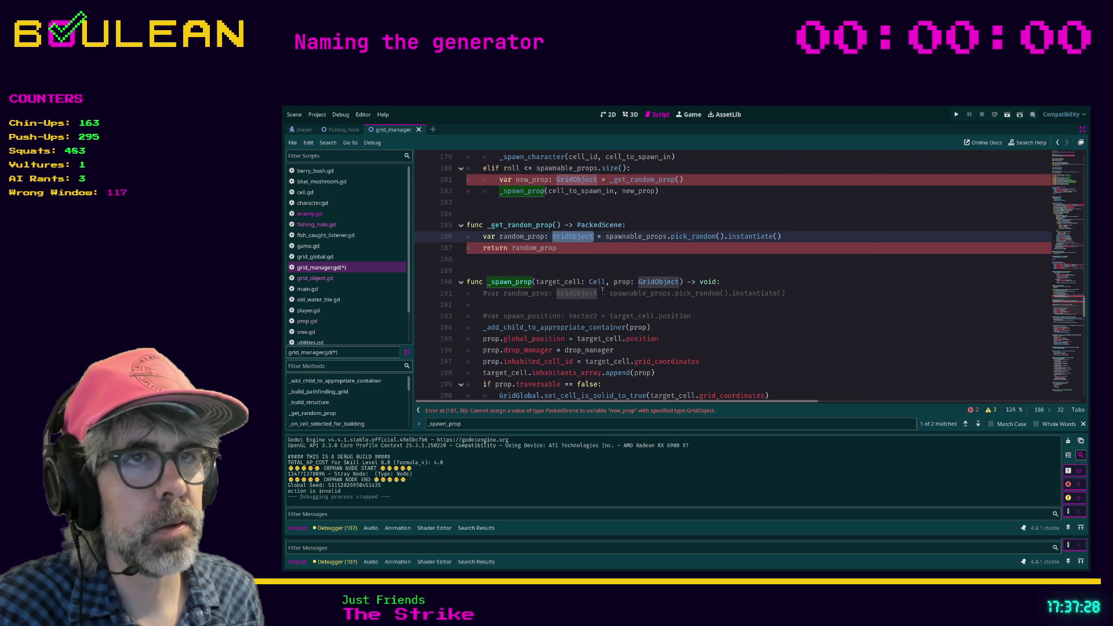
text(PackedScene)
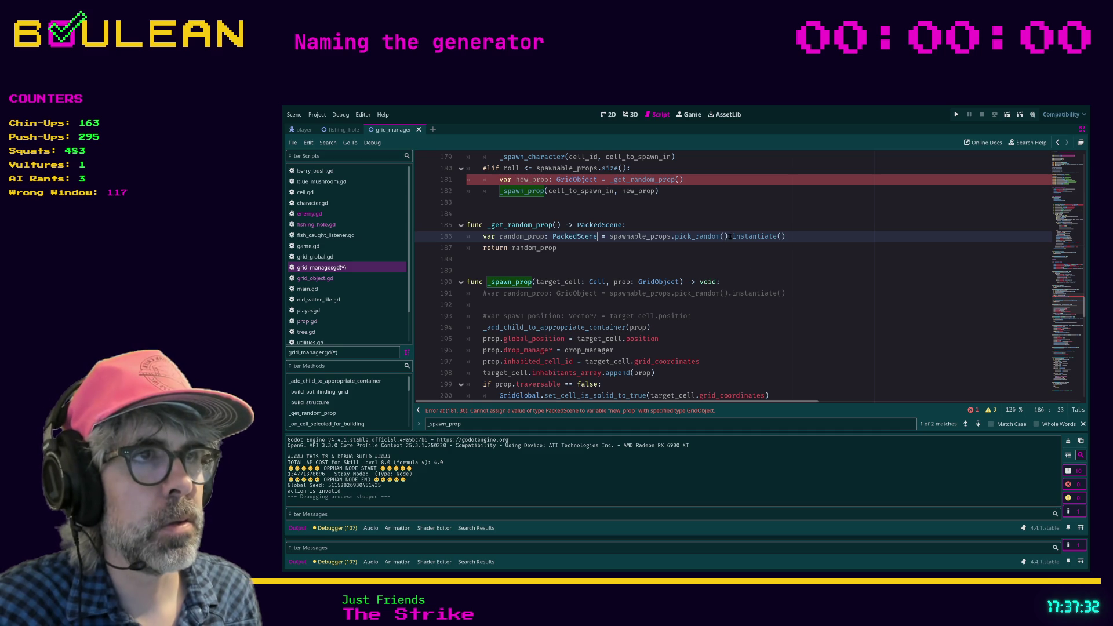
shift+click(798, 236)
key(BackSpace)
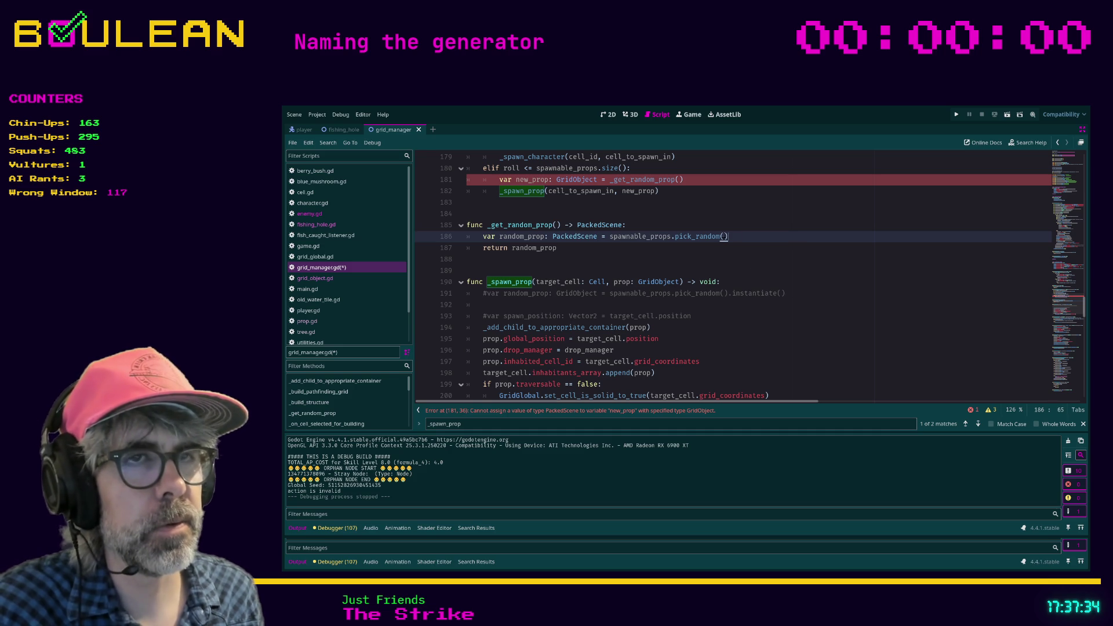
click(558, 247)
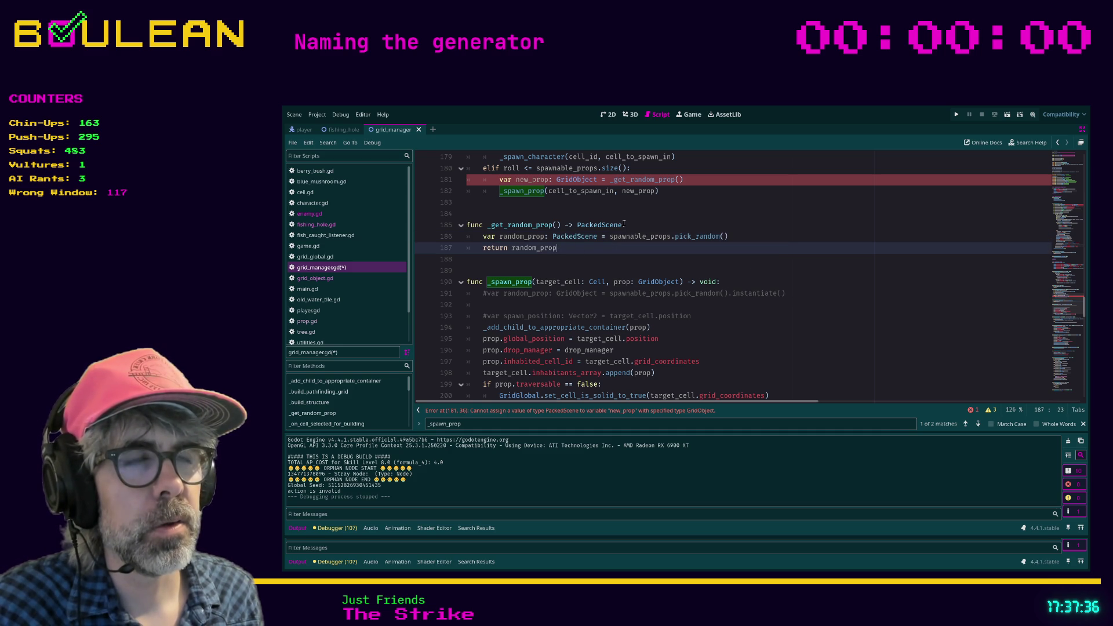
click(541, 249)
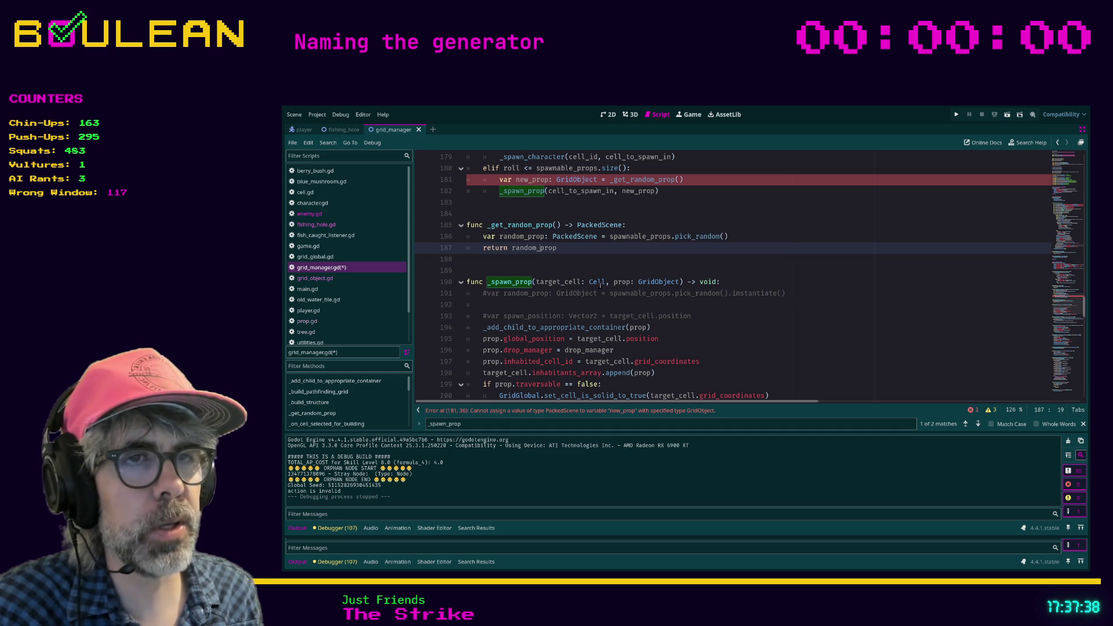
click(548, 304)
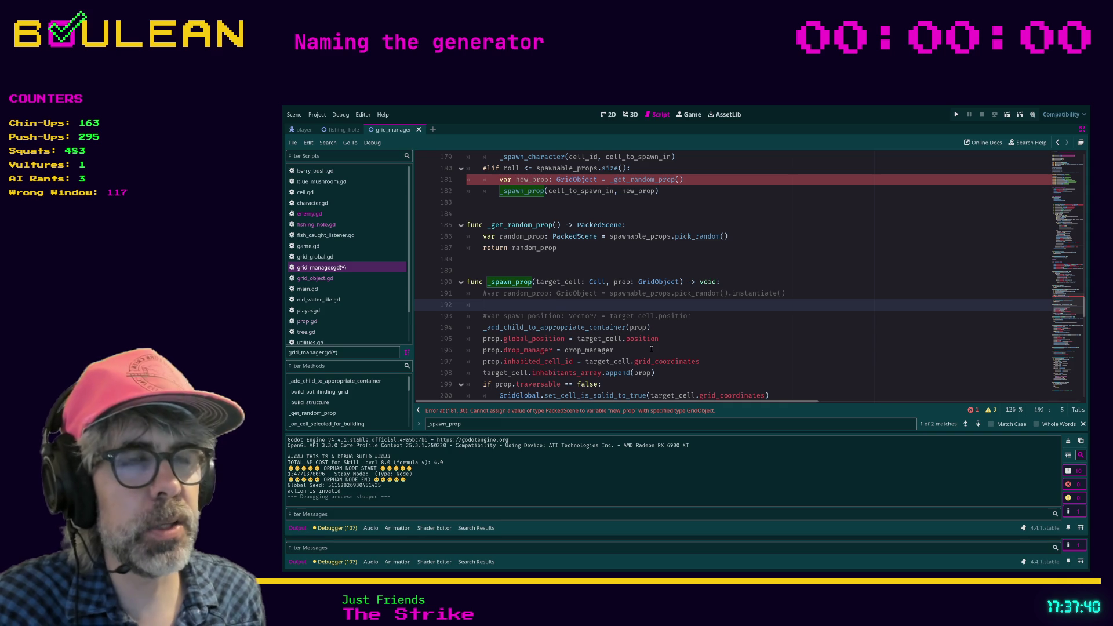
- Change the _spawn_prop parameter type to PackedScene and add a line setting new_prop = prop.instantiate()
double_click(660, 281)
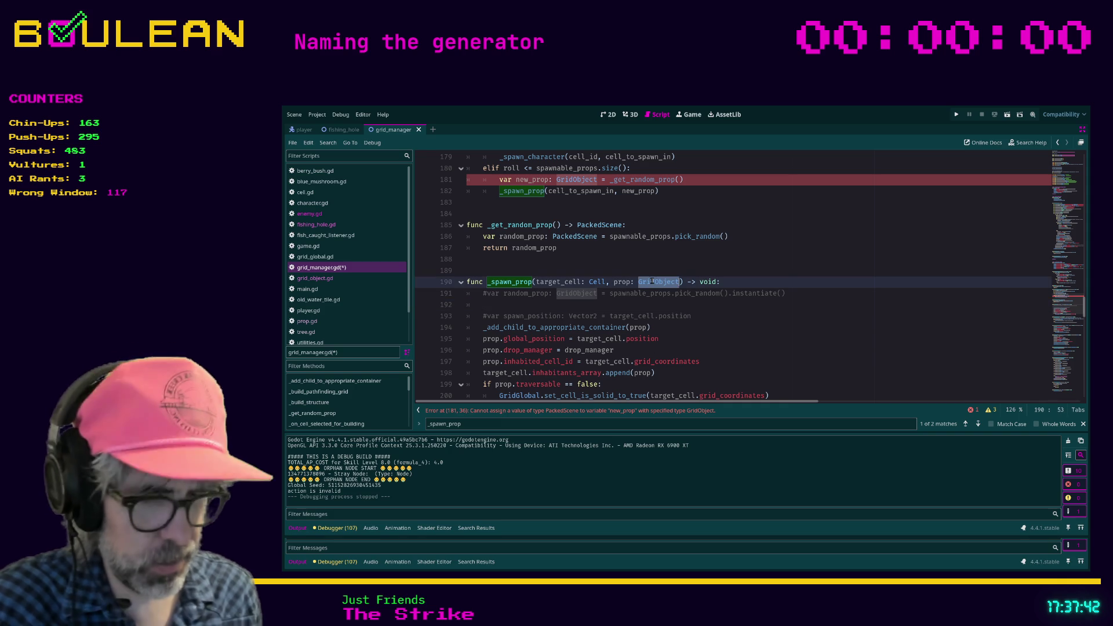
text(PackedScene)
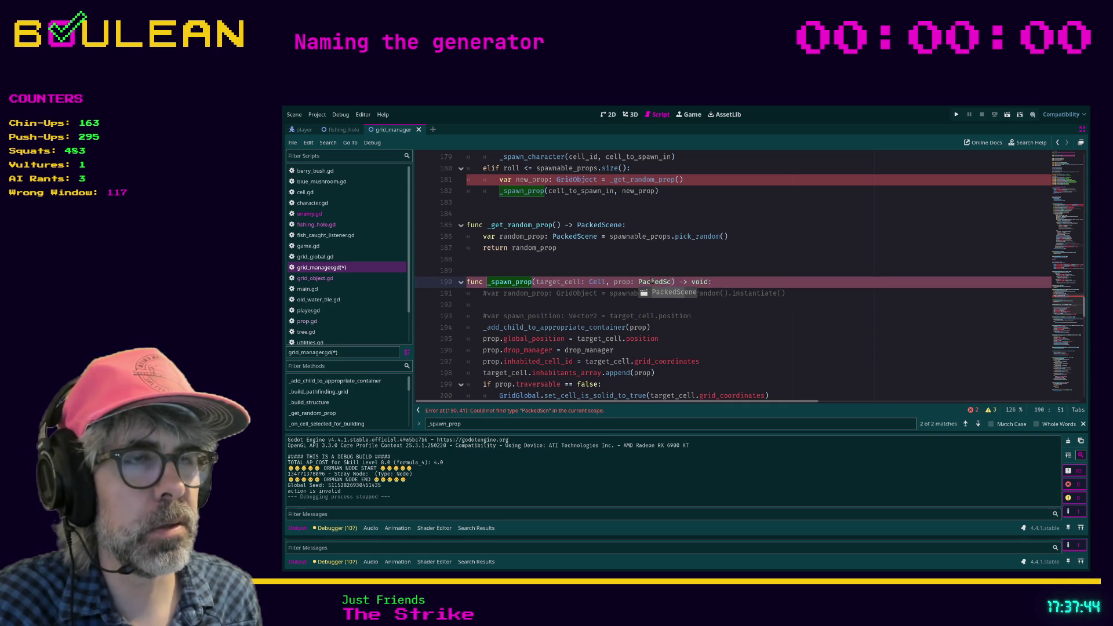
click(514, 306)
click(665, 325)
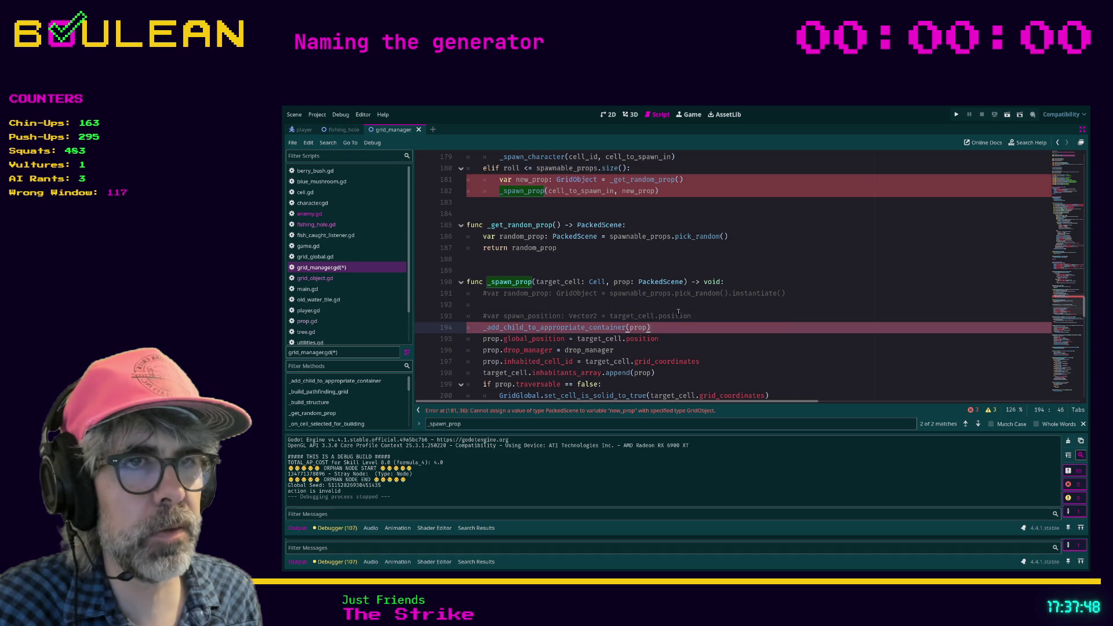
scroll(649, 304, down, 1)
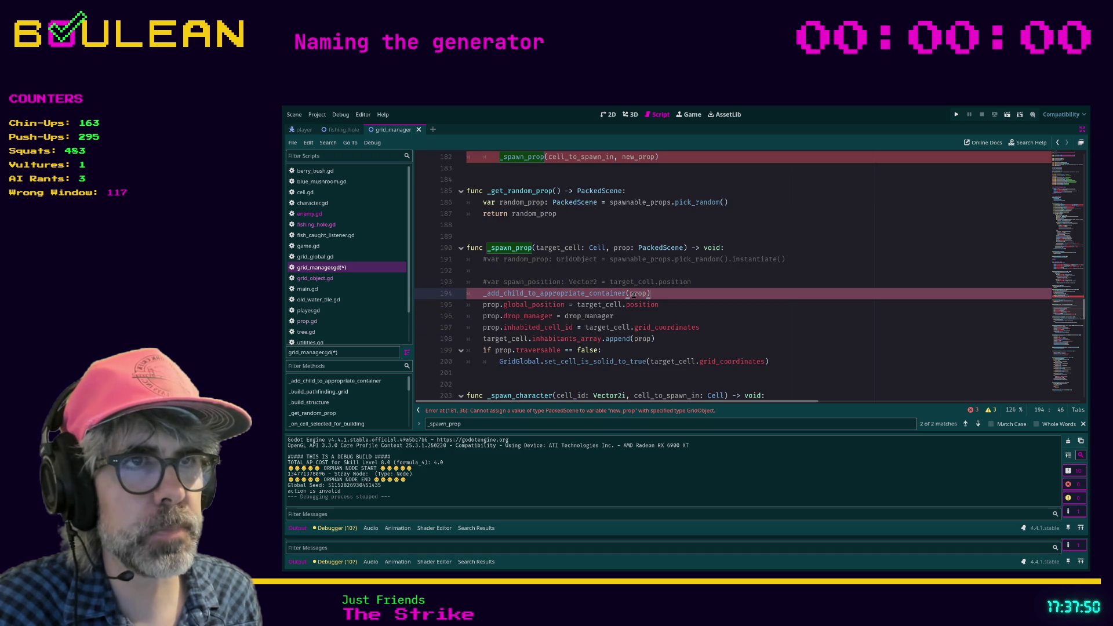
click(584, 276)
text(n)
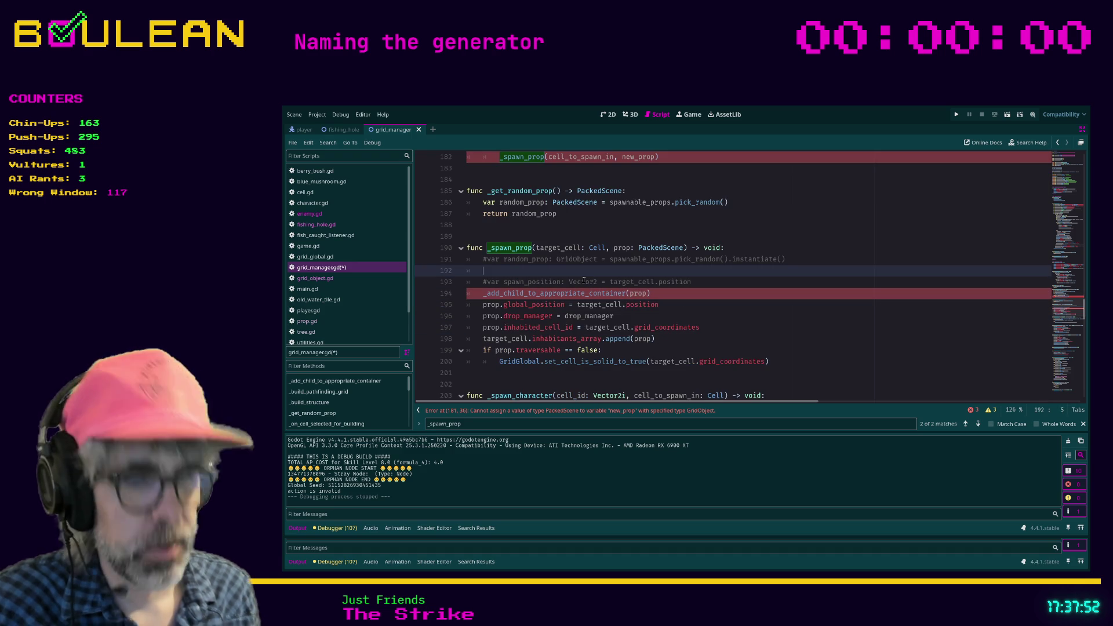
text(ew_prop)
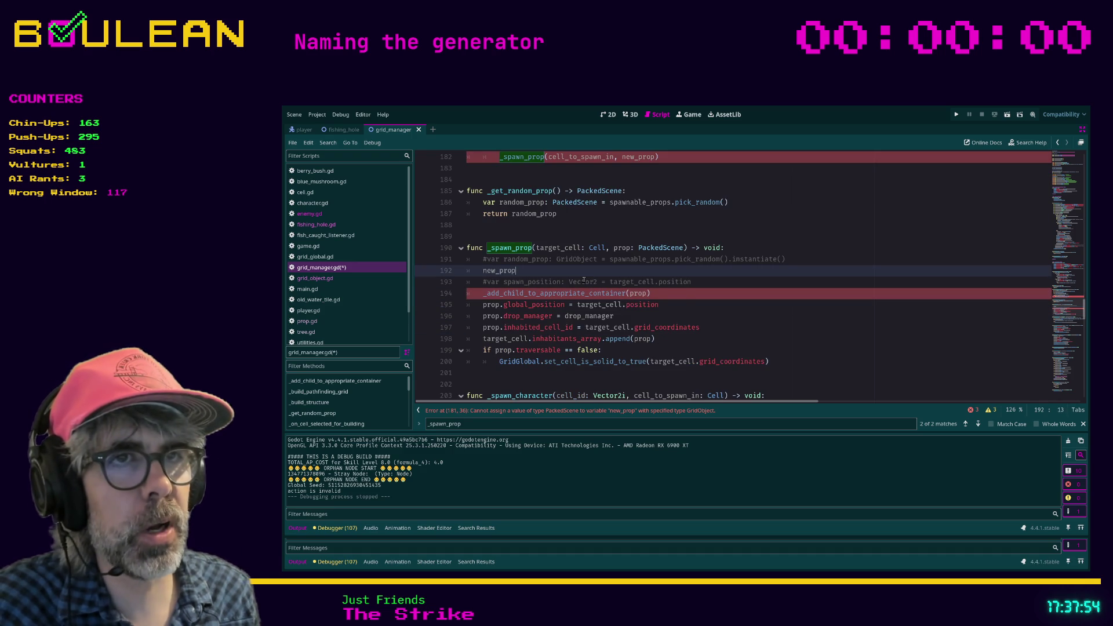
text( = )
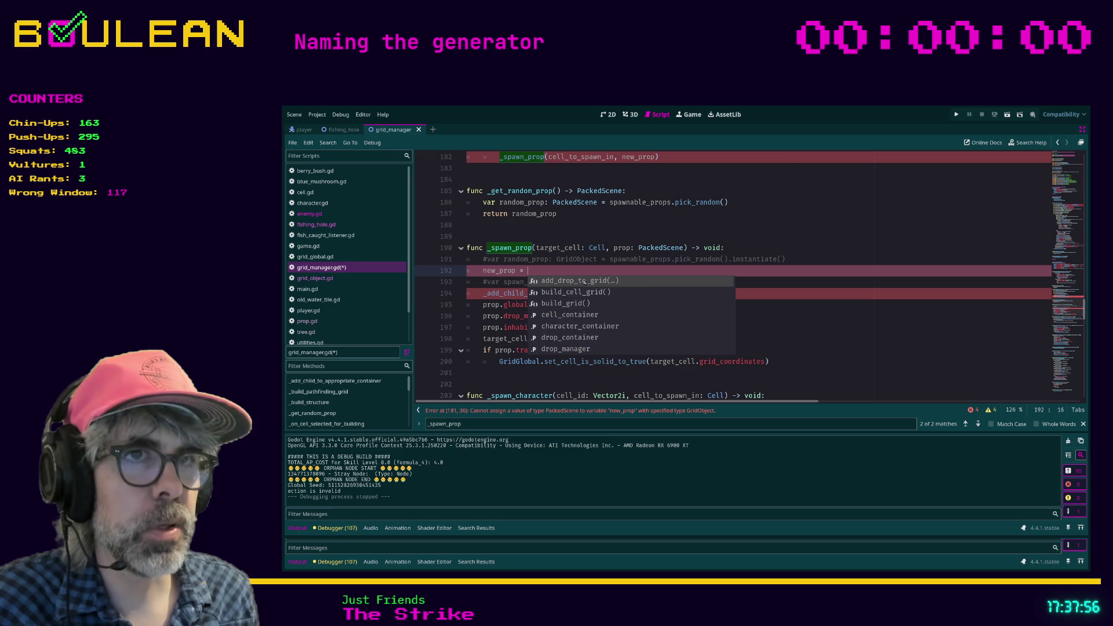
text(prop.instan)
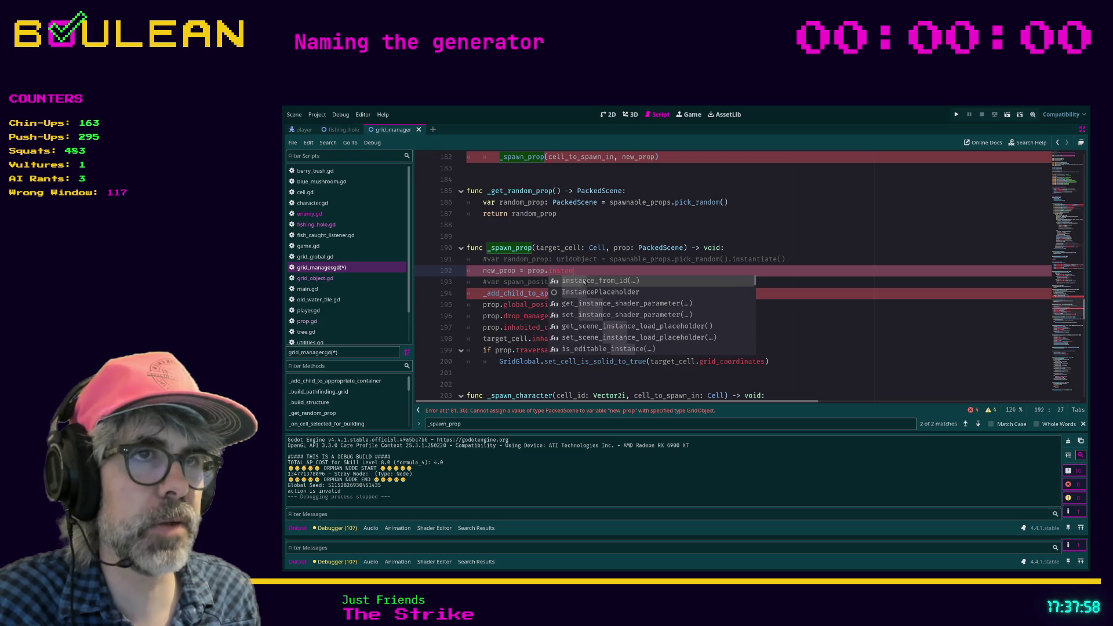
key(Return)
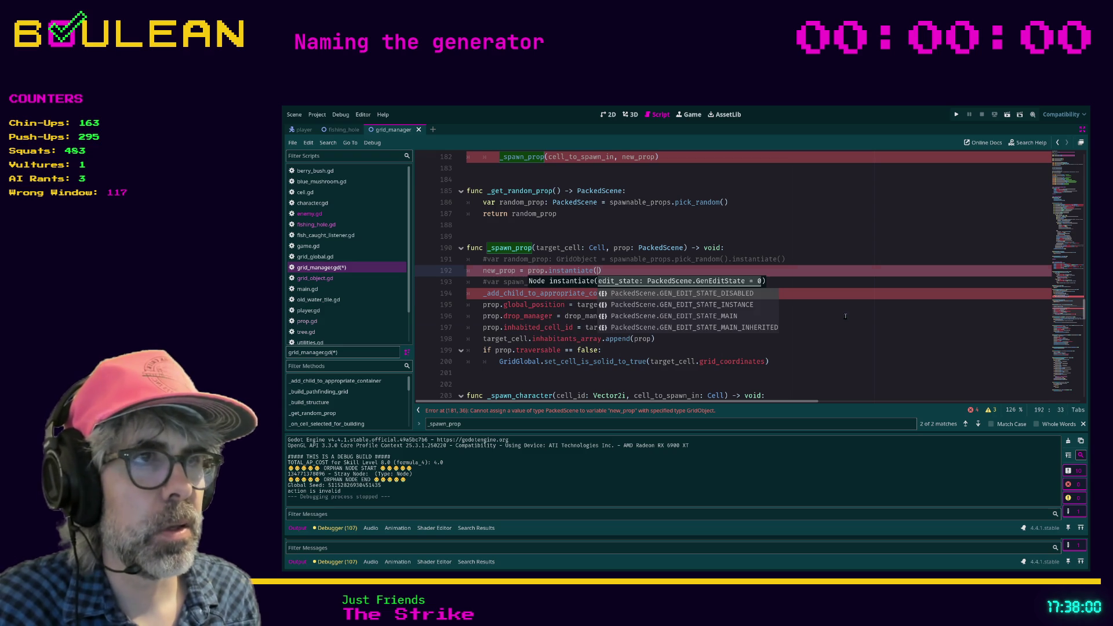
click(846, 316)
- Declare new_prop as a GridObject, pass it to the container call, and rename it prop
click(483, 270)
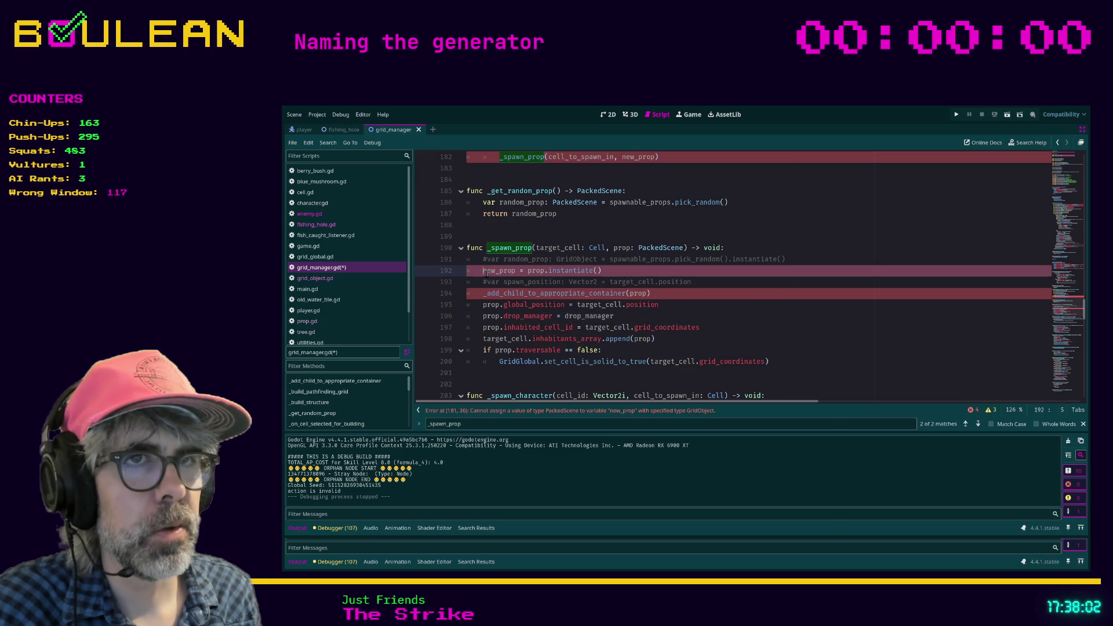
text(var)
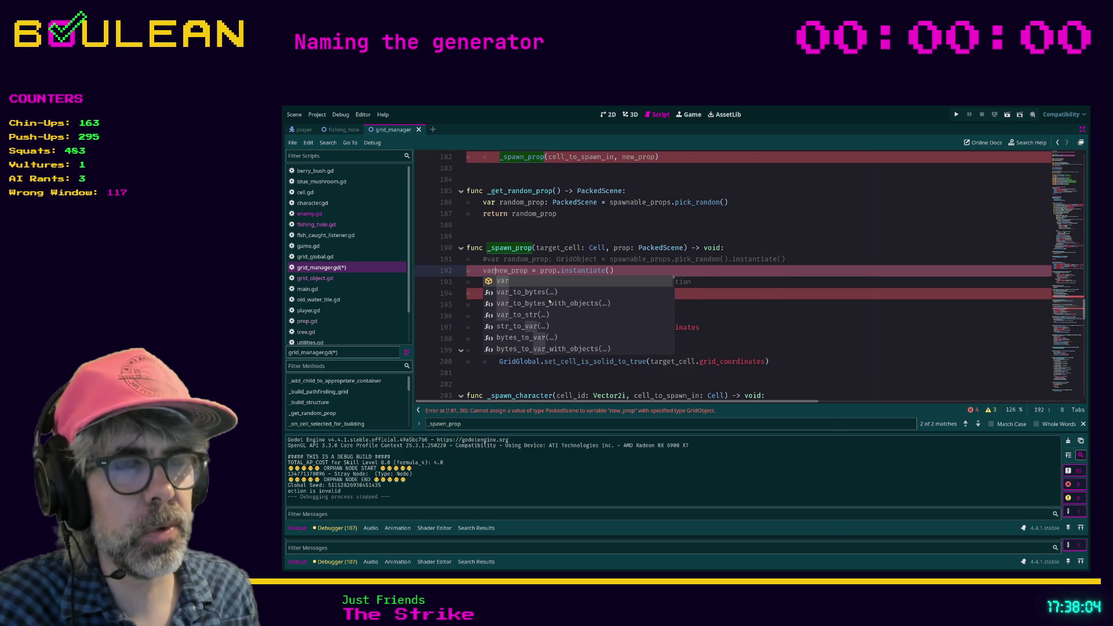
key(Right)
key(Right)
key(Right)
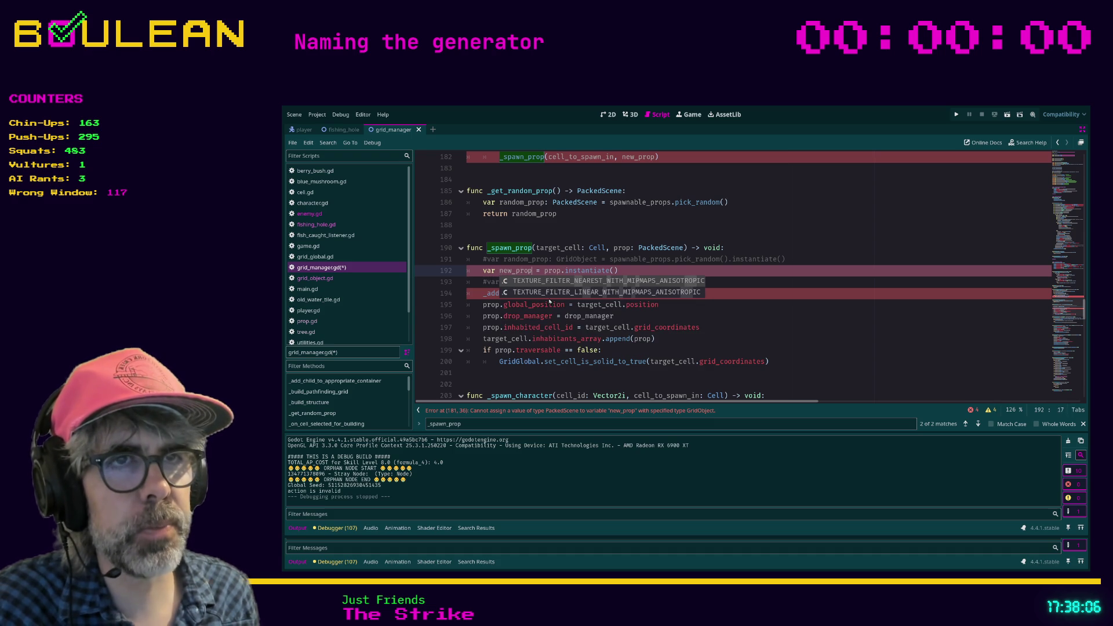
text(: GridObjec)
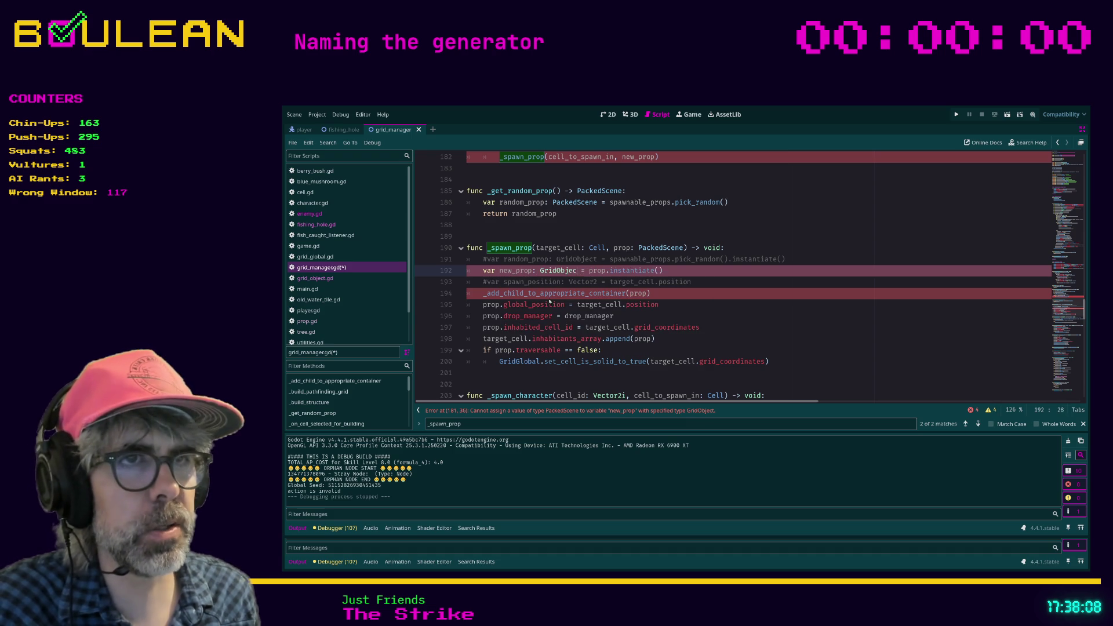
text(t)
click(629, 294)
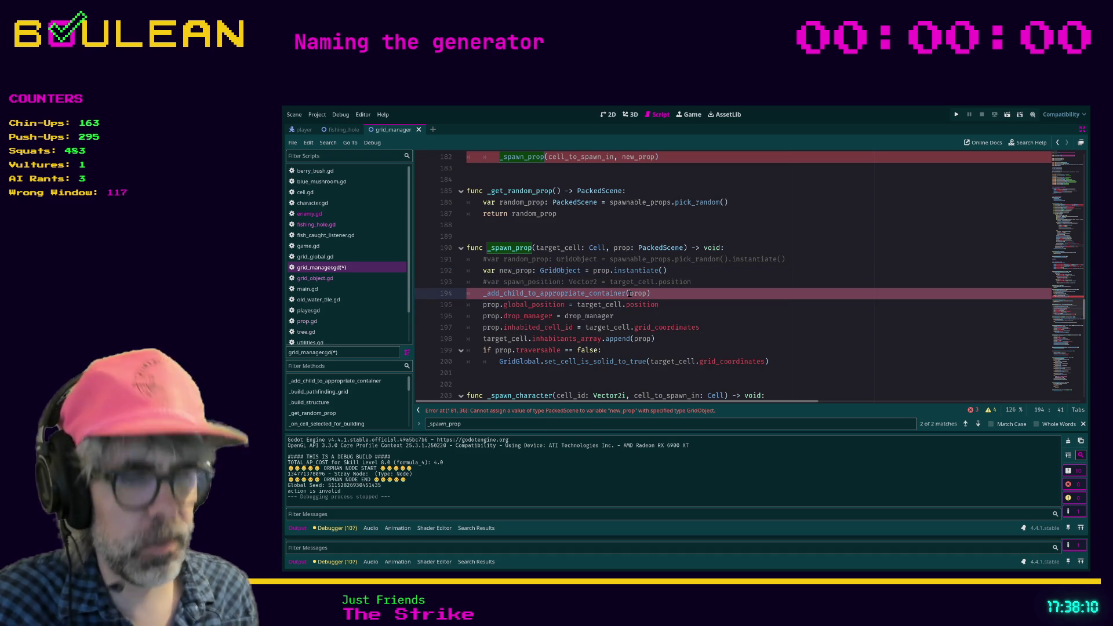
double_click(634, 293)
double_click(516, 270)
key(ctrl+c)
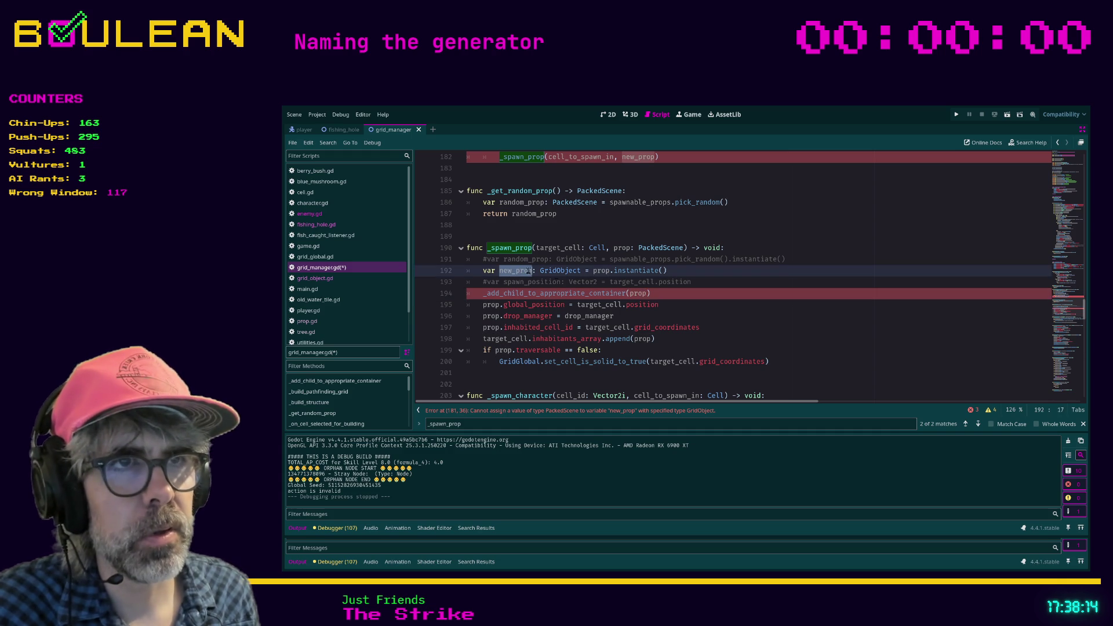
double_click(640, 293)
key(ctrl+v)
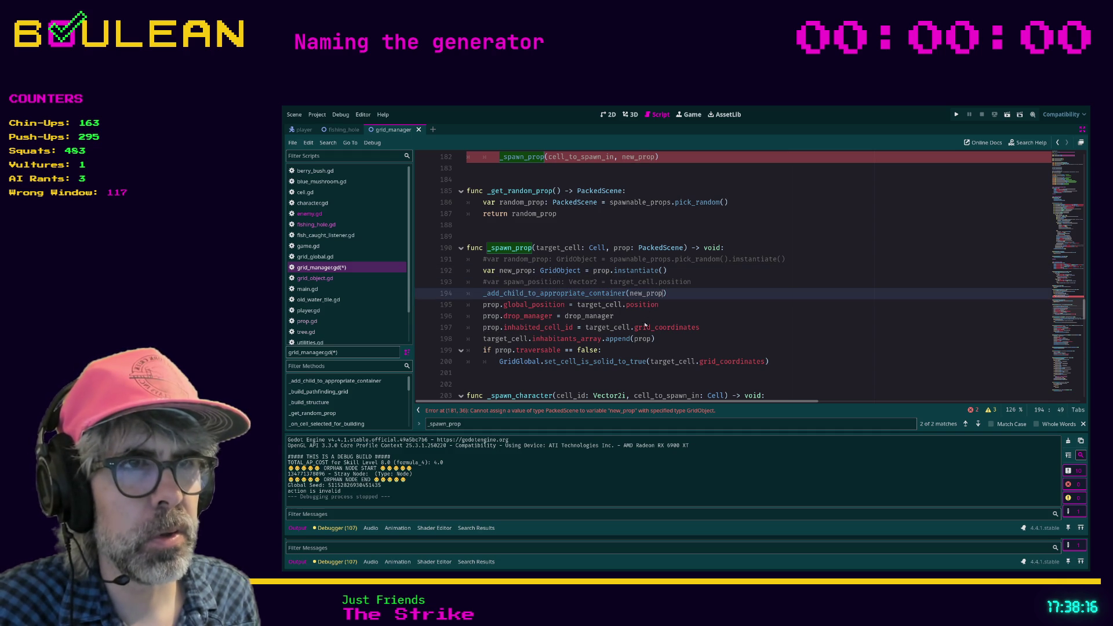
click(500, 270)
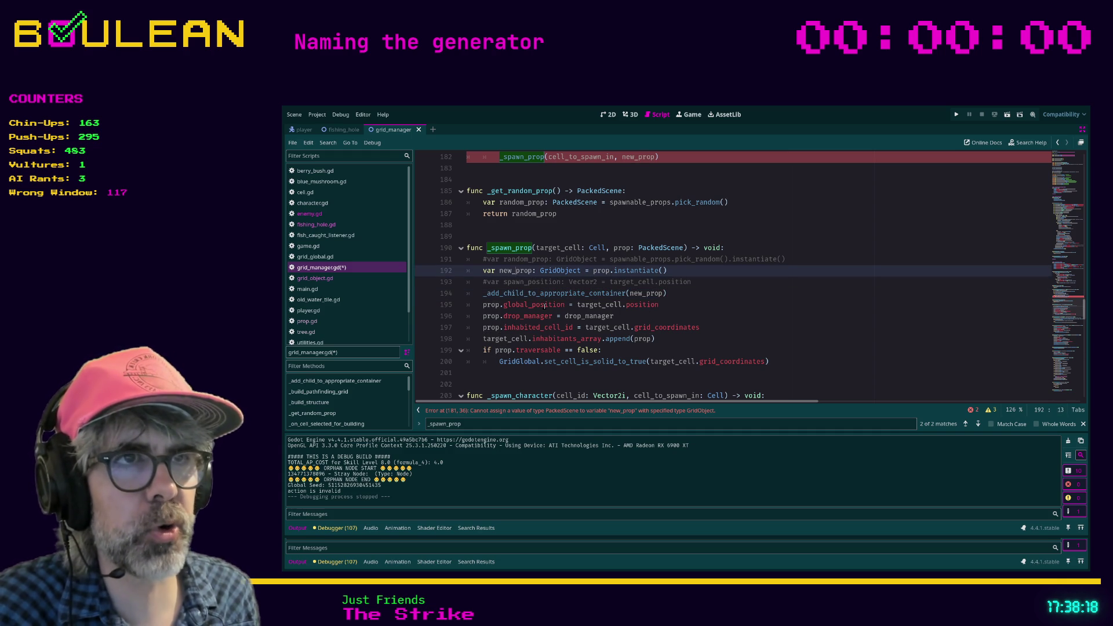
key(Delete)
key(Delete)
key(Delete)
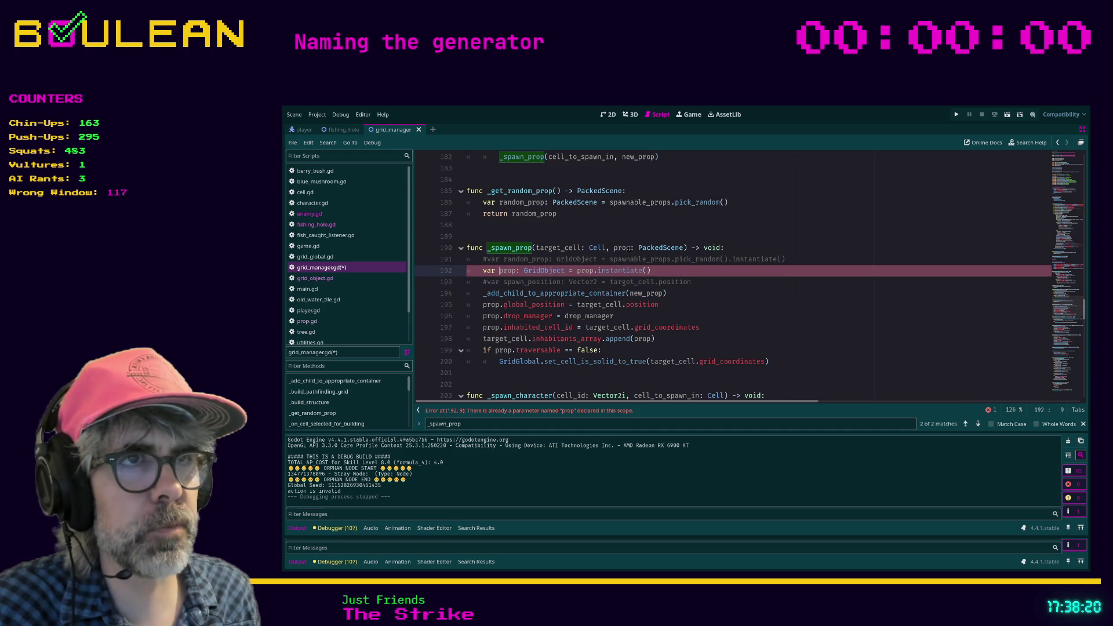
- Rename the parameter to prop_scene, instantiate from it, and pass prop to _add_child_to_appropriate_container
click(630, 248)
text(_scene)
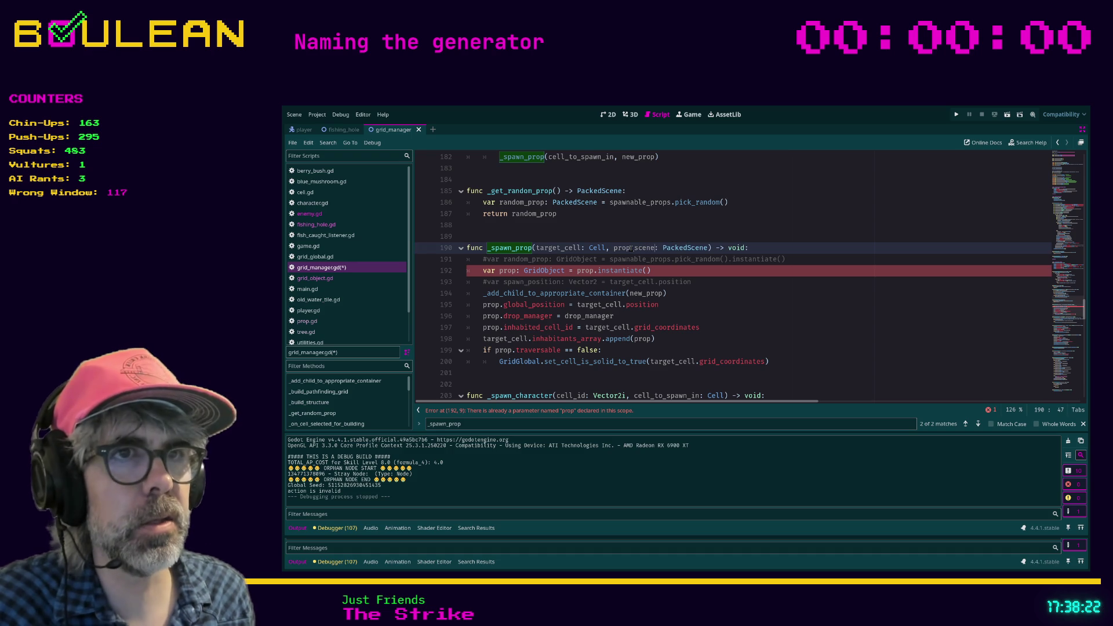
double_click(632, 248)
key(ctrl+c)
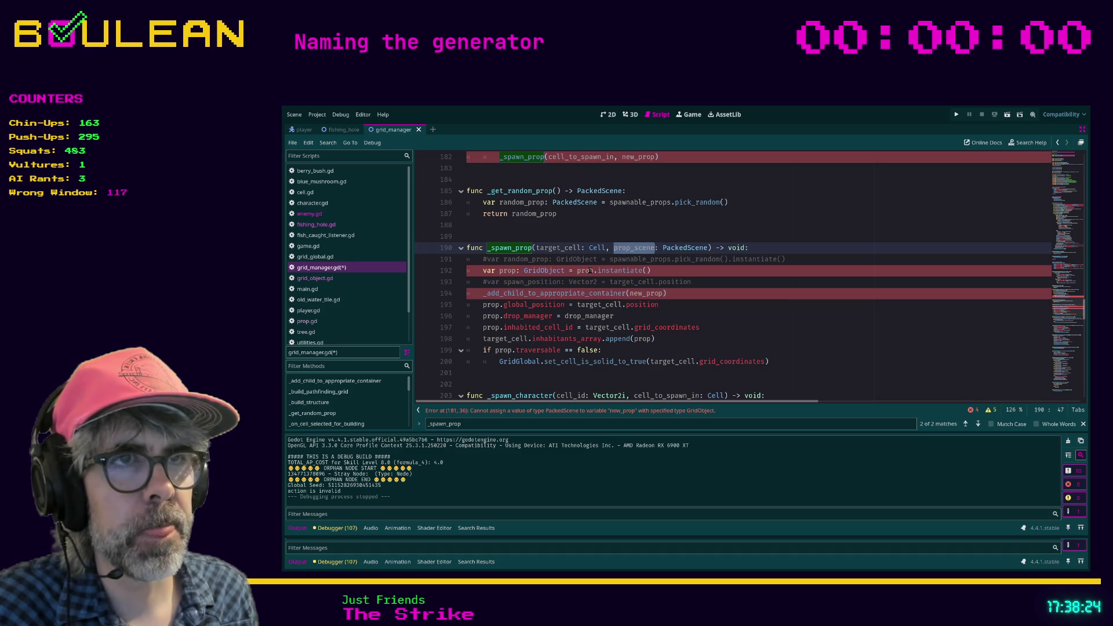
double_click(590, 271)
key(ctrl+v)
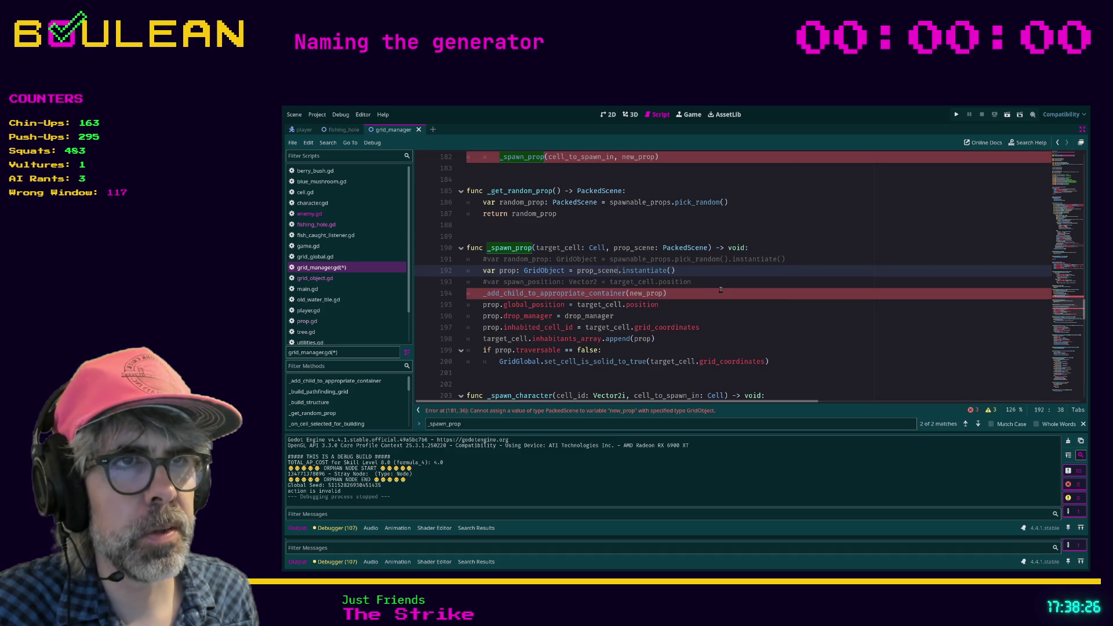
click(707, 289)
click(499, 270)
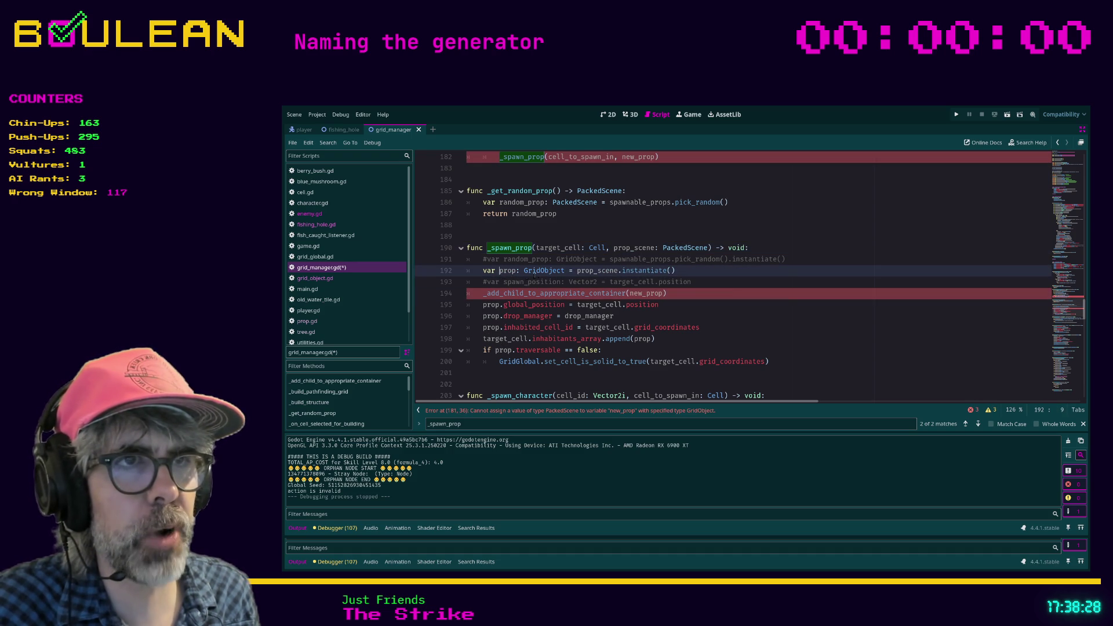
double_click(507, 271)
key(ctrl+c)
double_click(645, 293)
key(ctrl+v)
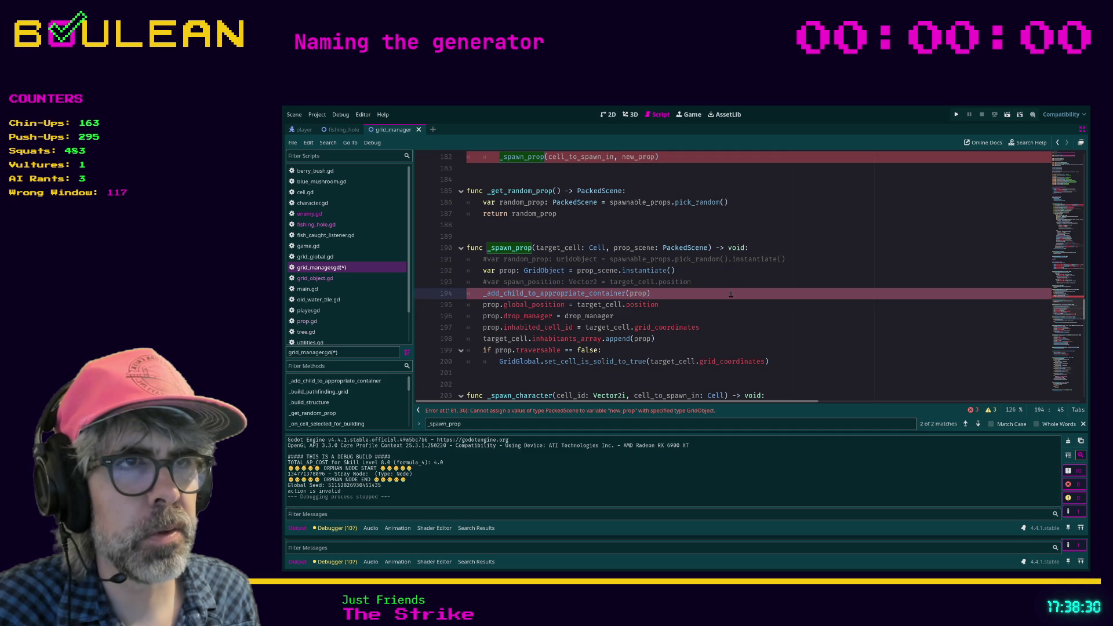
key(End)
- Change new_prop's type on line 181 from GridObject to PackedScene
scroll(703, 242, up, 1)
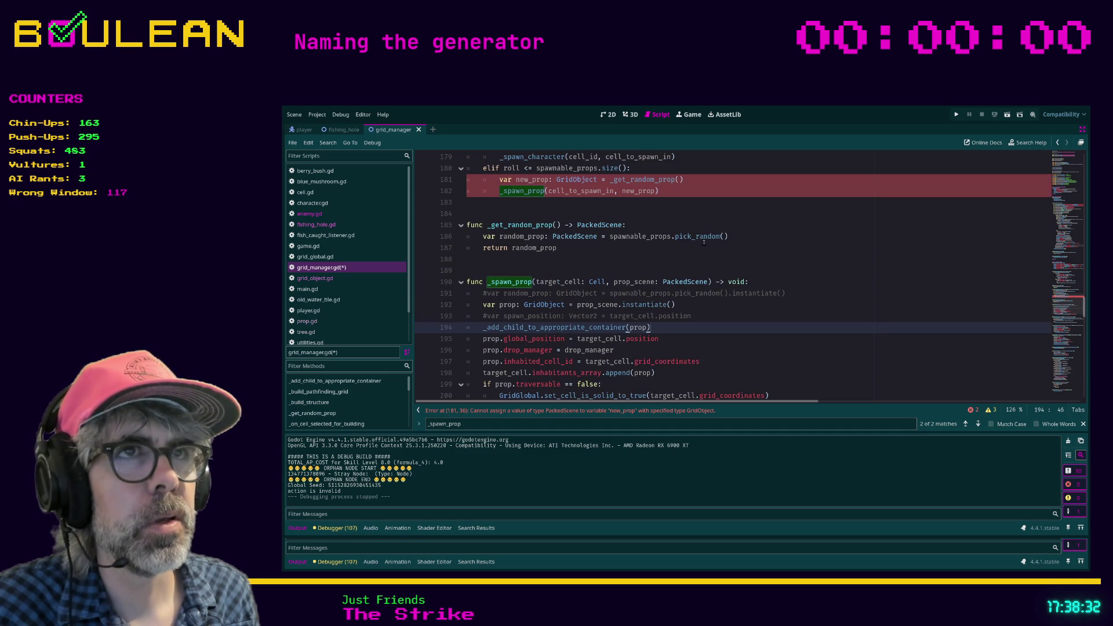
scroll(529, 197, up, 1)
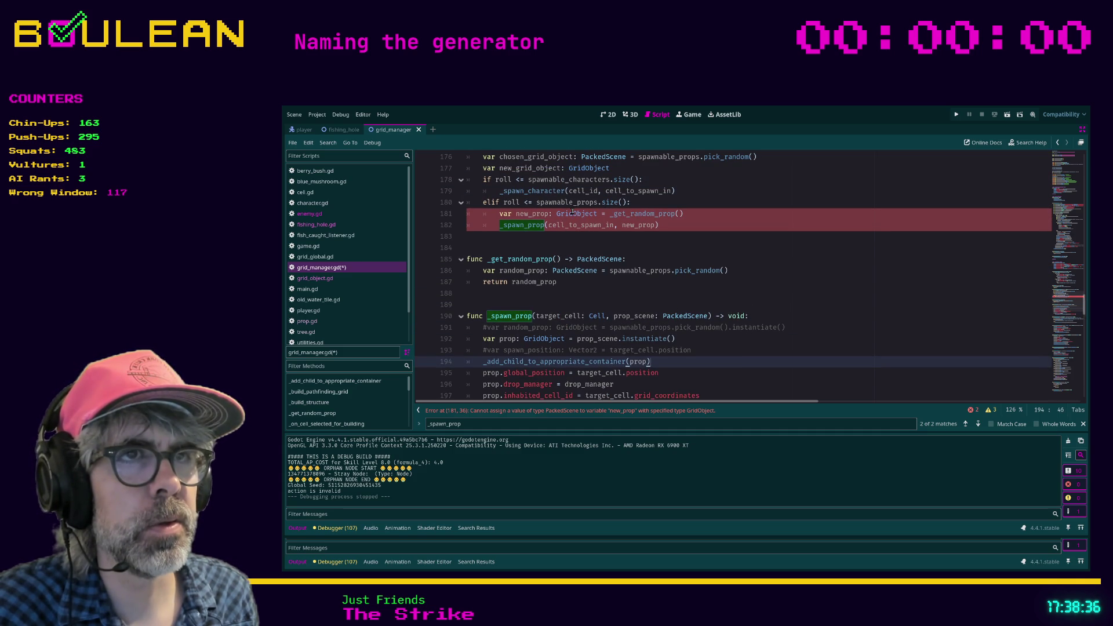
scroll(731, 243, up, 1)
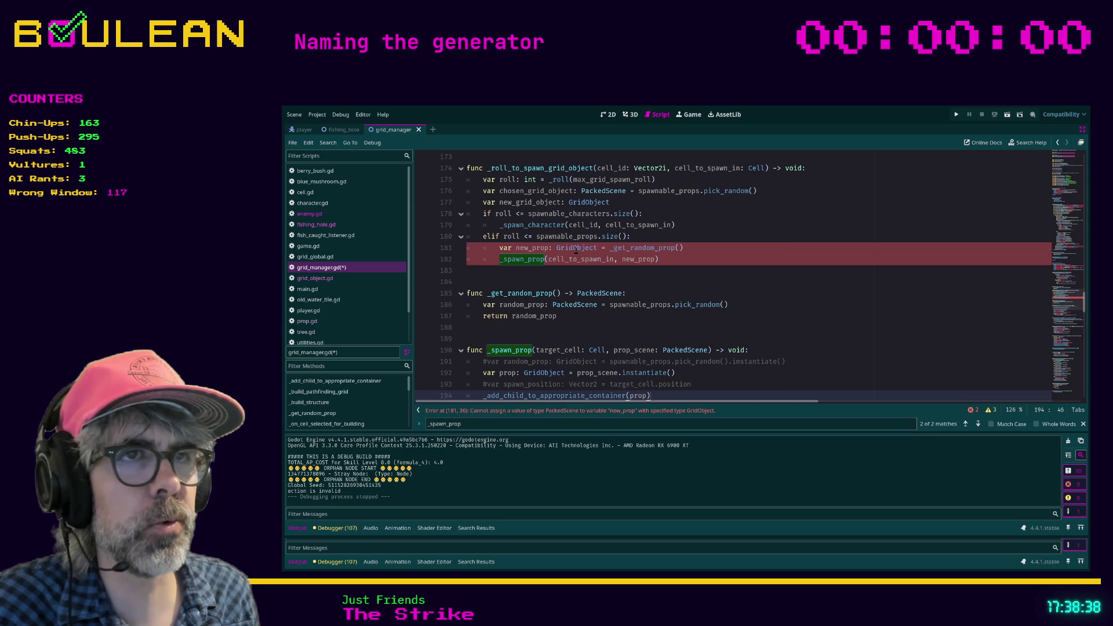
double_click(575, 247)
text(Packe)
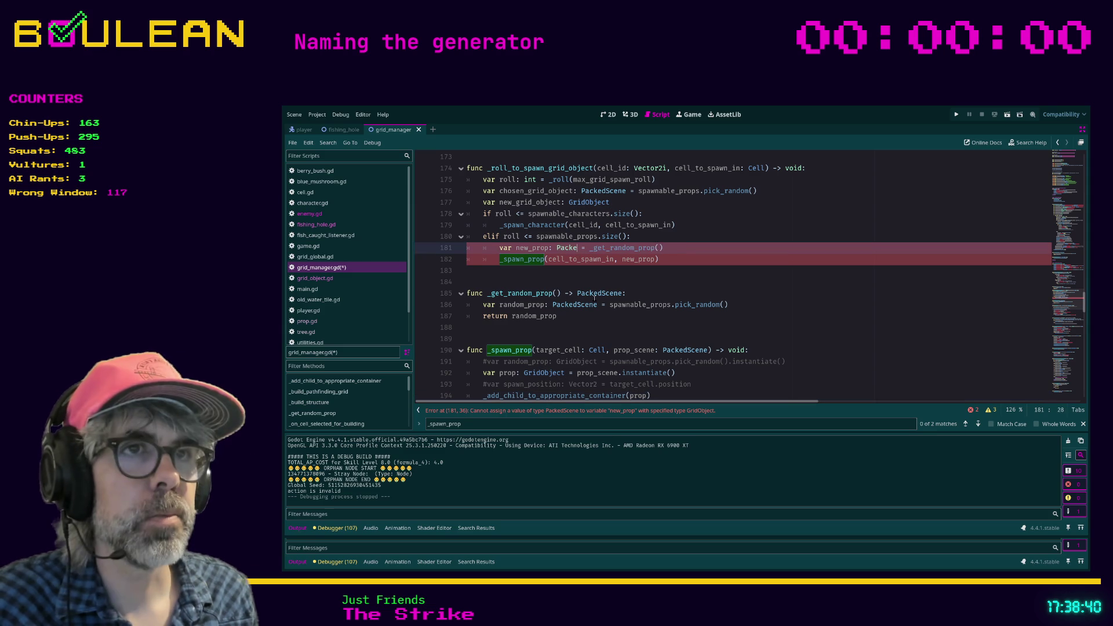
text(dScene)
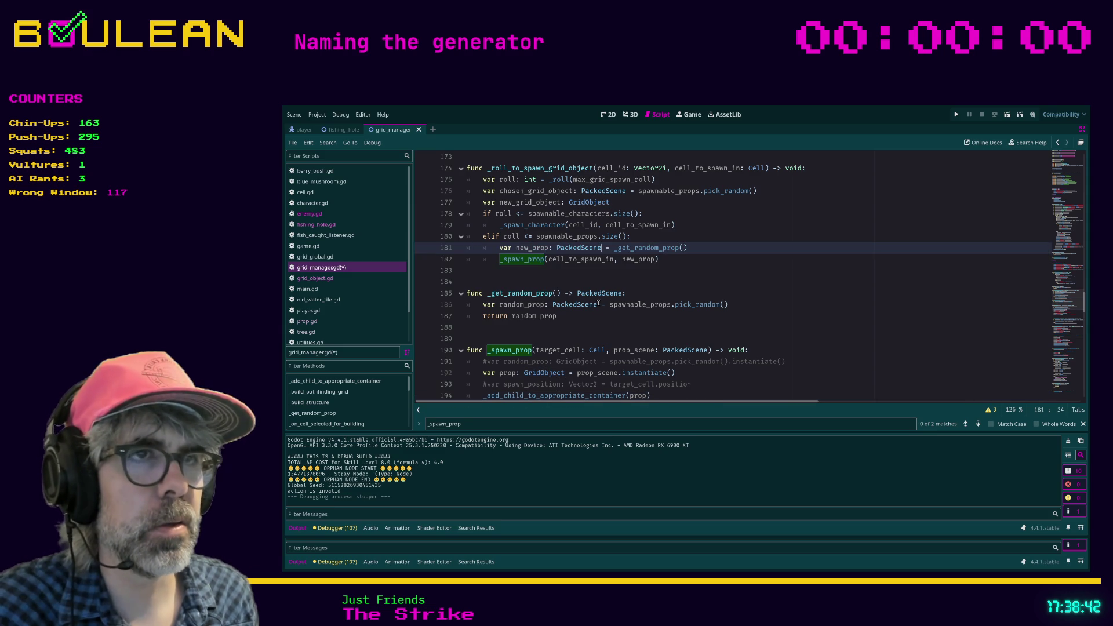
key(Down)
key(Down)
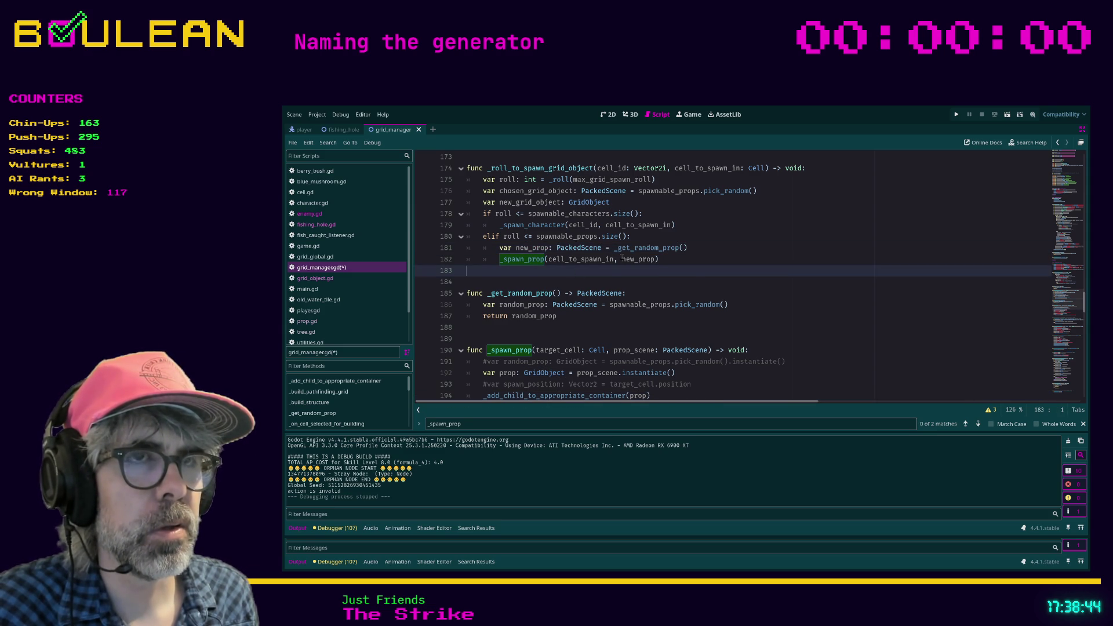
- Save grid_manager.gd
scroll(645, 249, down, 1)
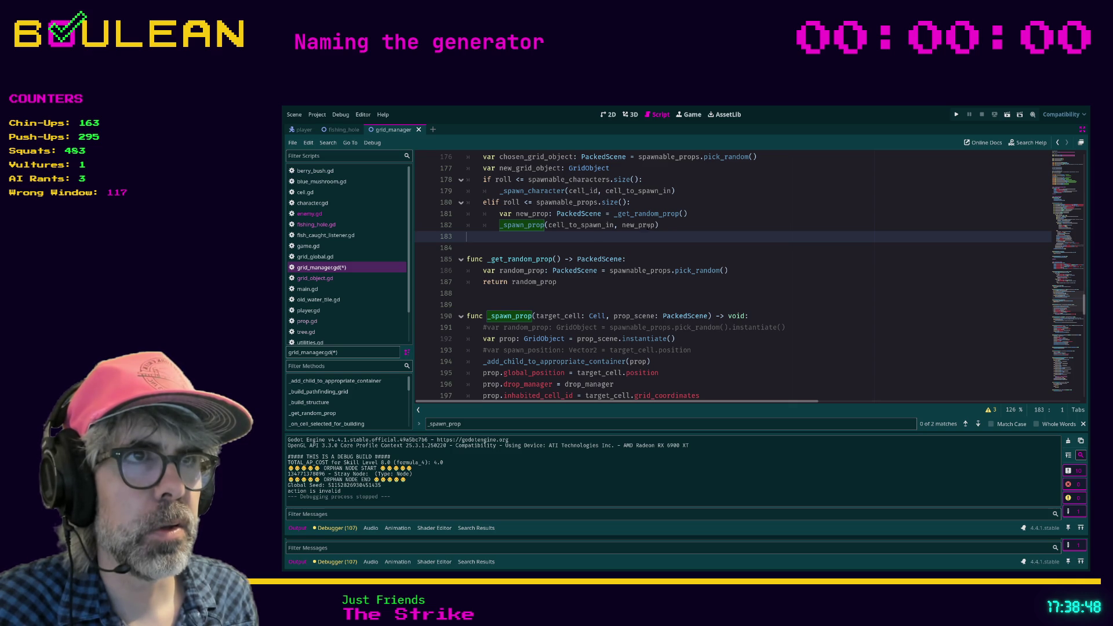
click(605, 249)
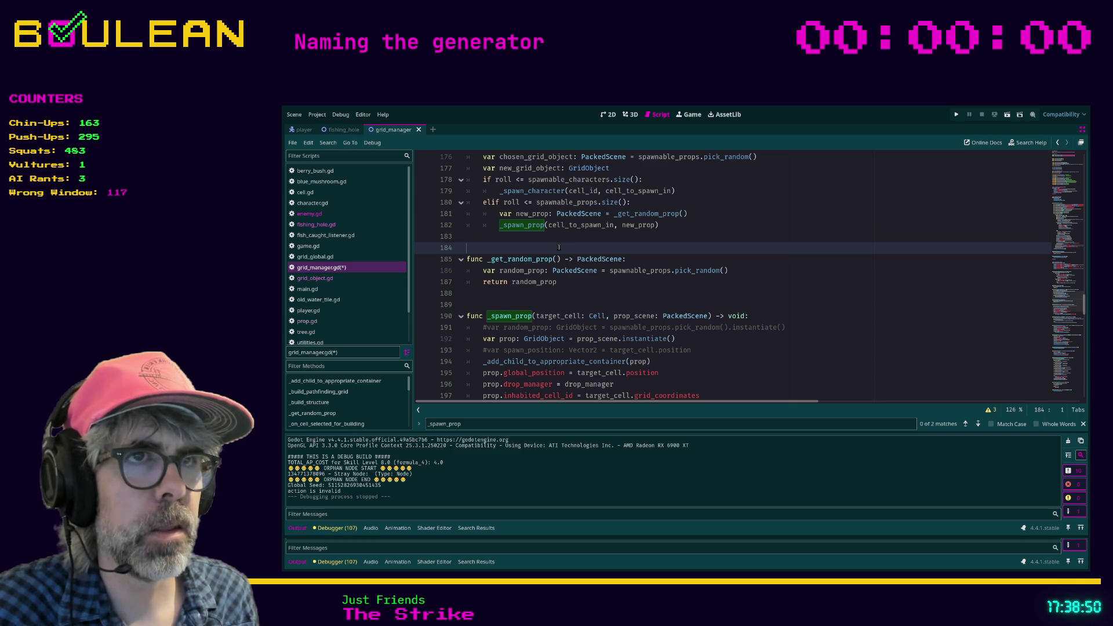
key(ctrl+s)
- Run the project with F5 and watch ticks and player actions appear in the Output panel
key(F5)
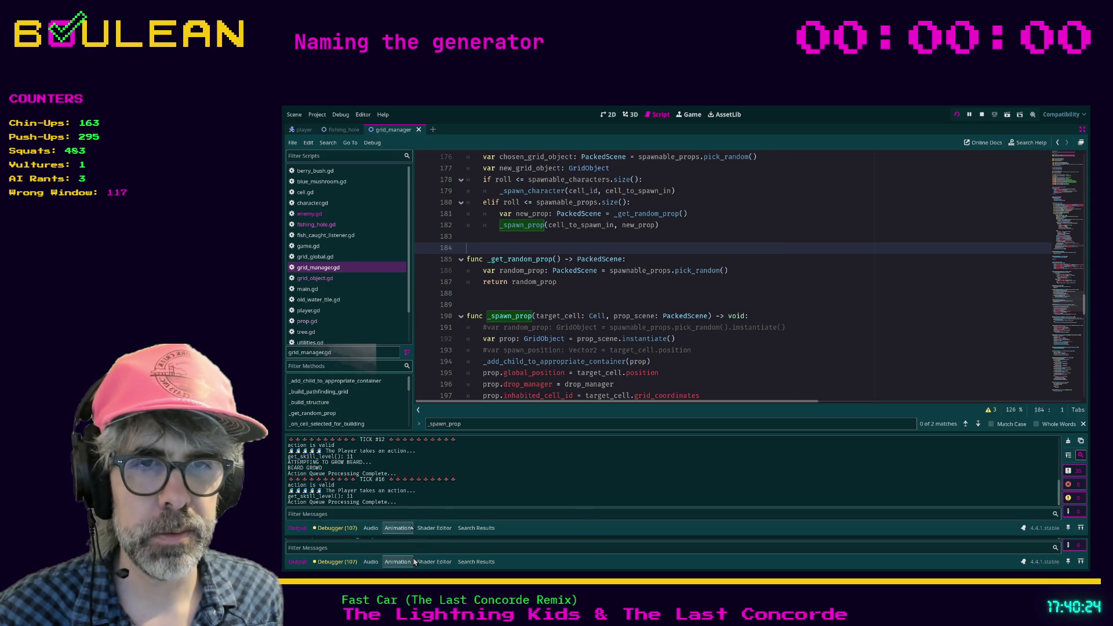
- Show the debugger Monitors with object, node and orphan-node counts for the running game
click(347, 562)
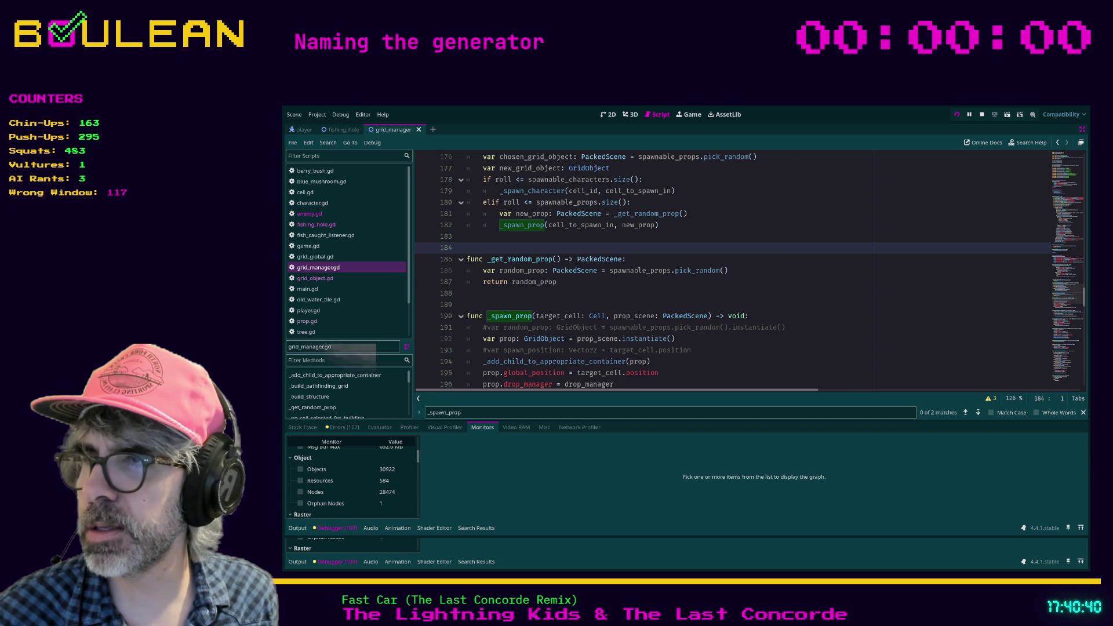
- Switch to the running game, light the wizard's torch, and attack the goblins to the right
key(alt+Tab)
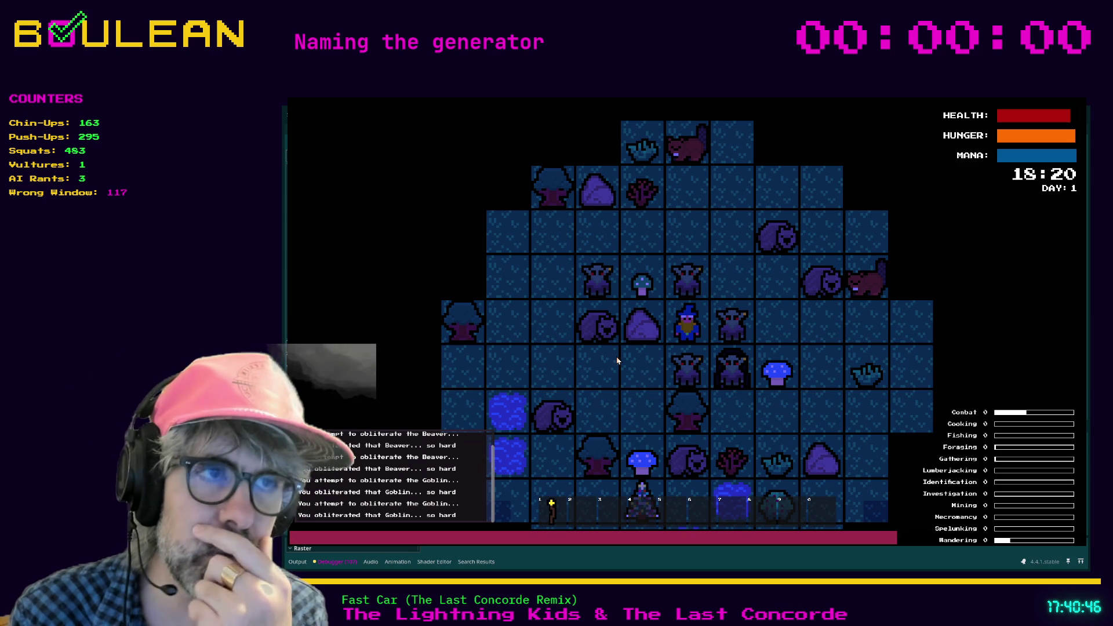
key(1)
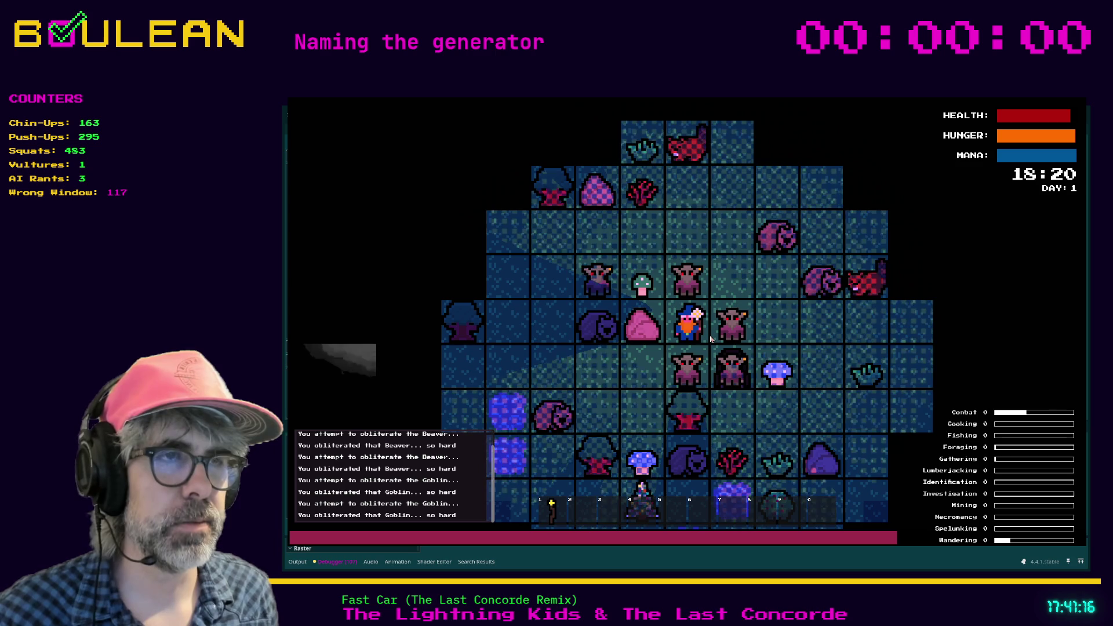
key(Right)
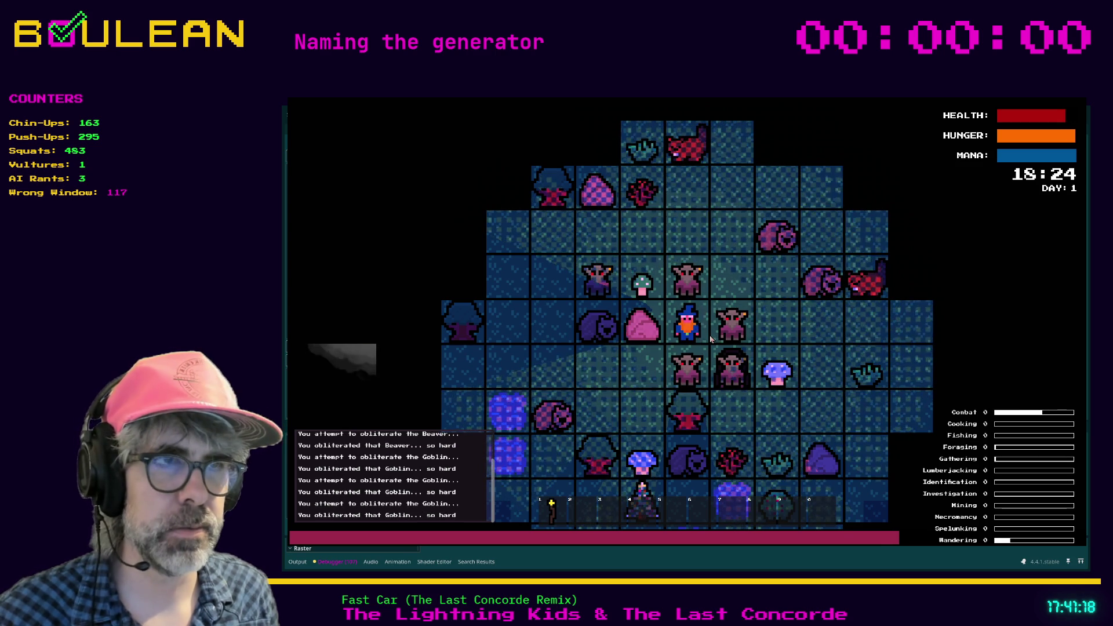
key(Right)
key(Right)
key(Right)
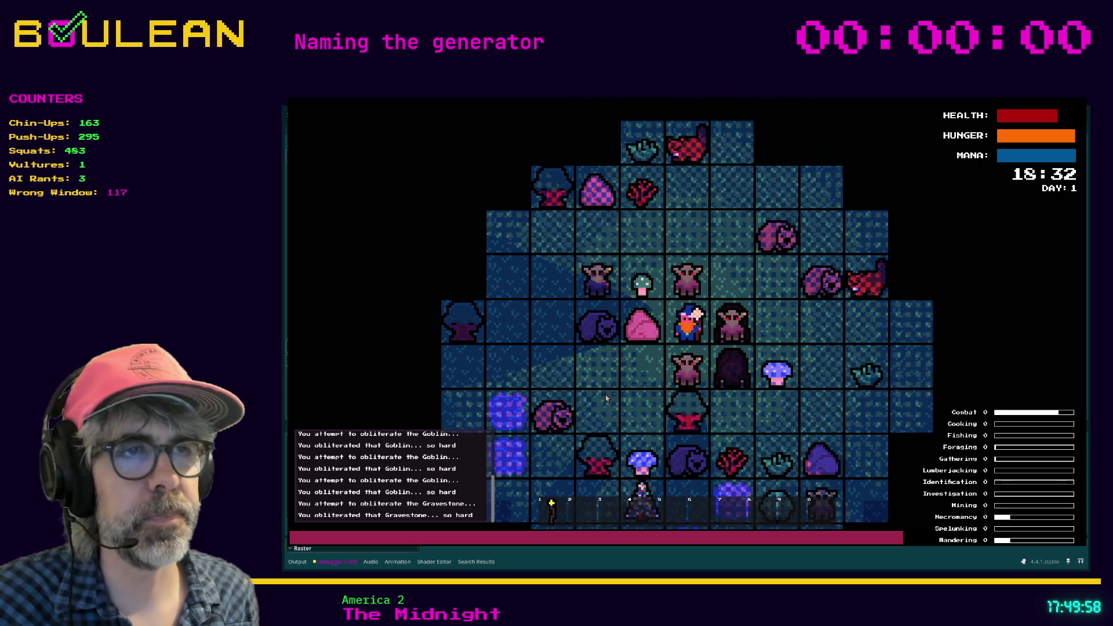
- Attack the goblin north of the player until it is defeated
key(Up)
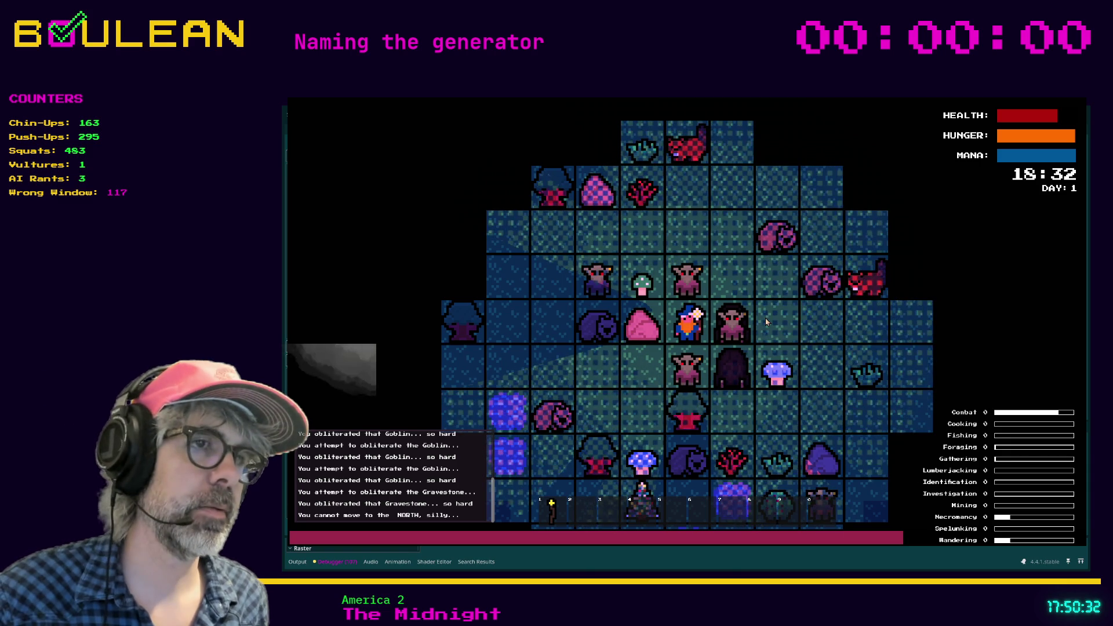
key(Up)
key(Up)
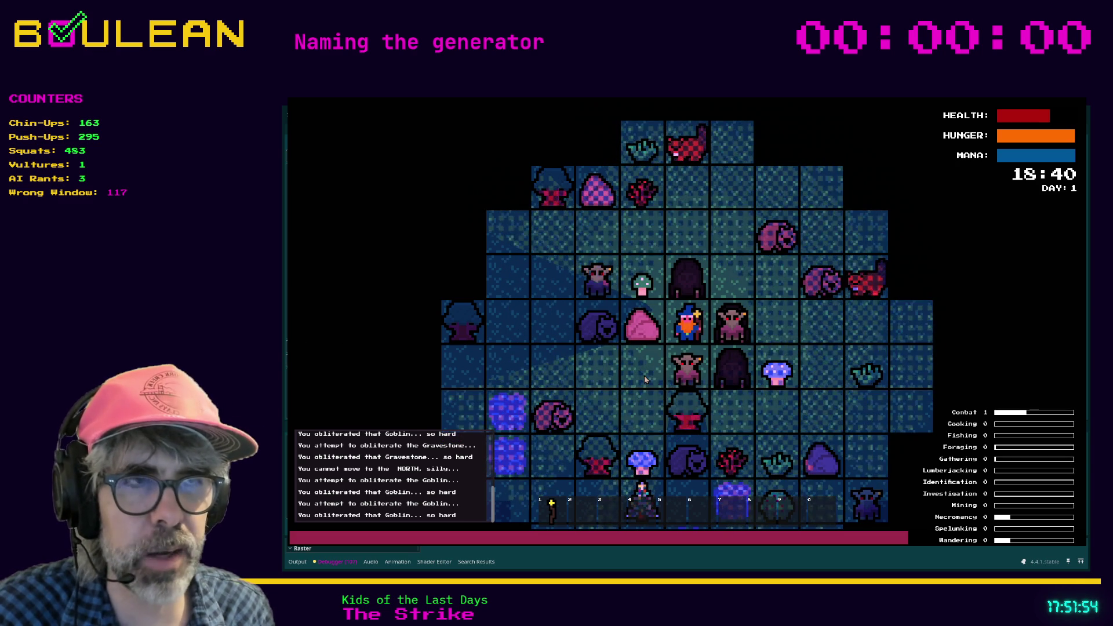
- Attack the neighbouring goblins and gravestones, then stop the game with F8
key(Down)
key(Down)
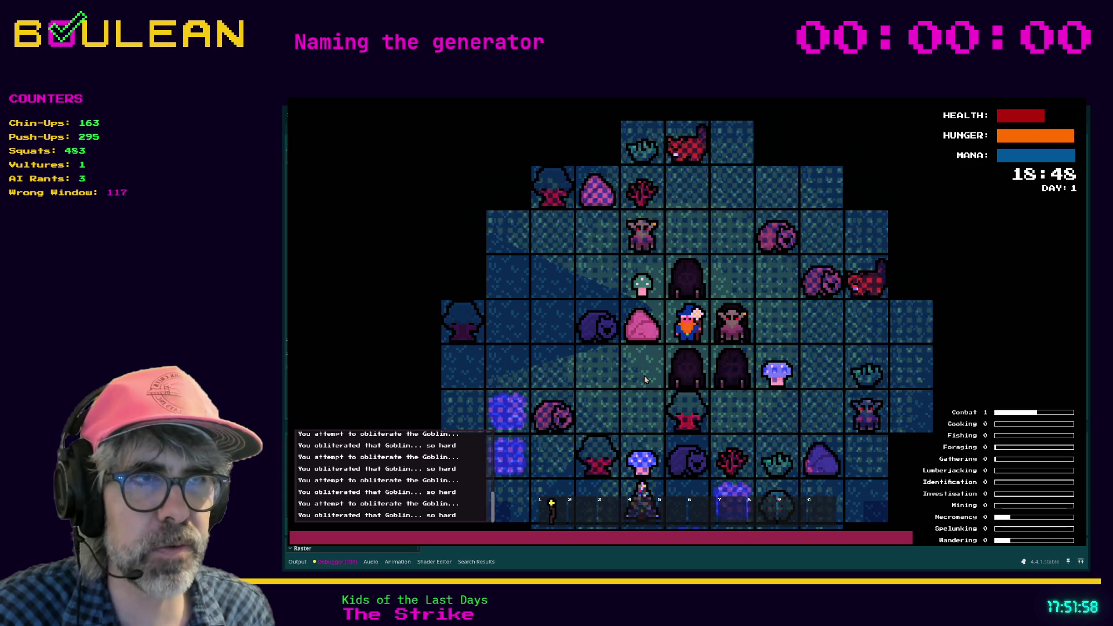
key(Down)
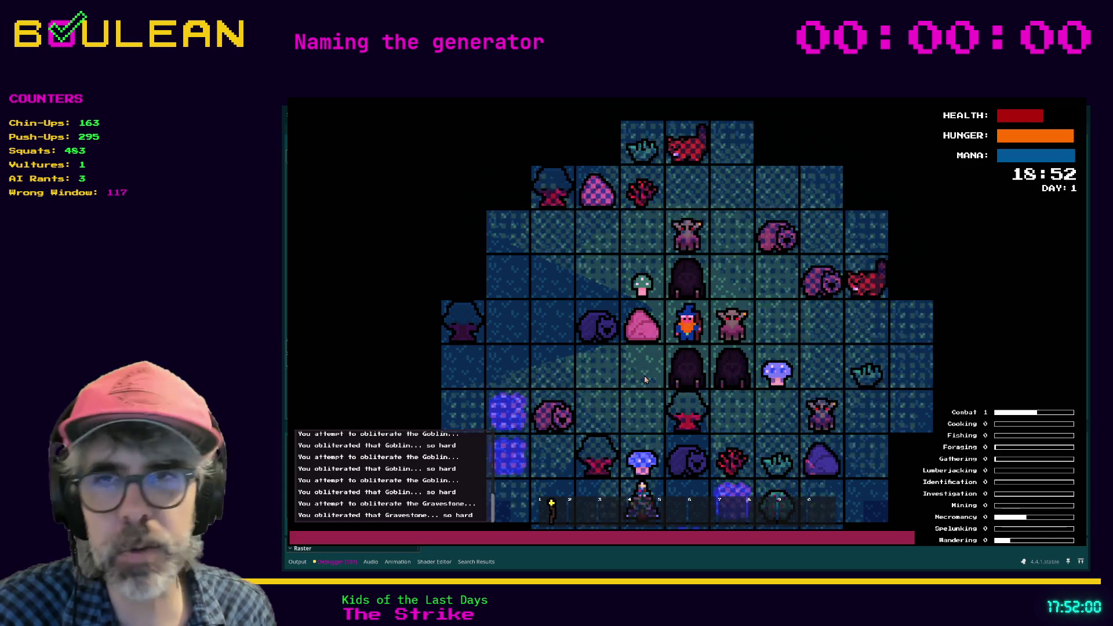
key(Down)
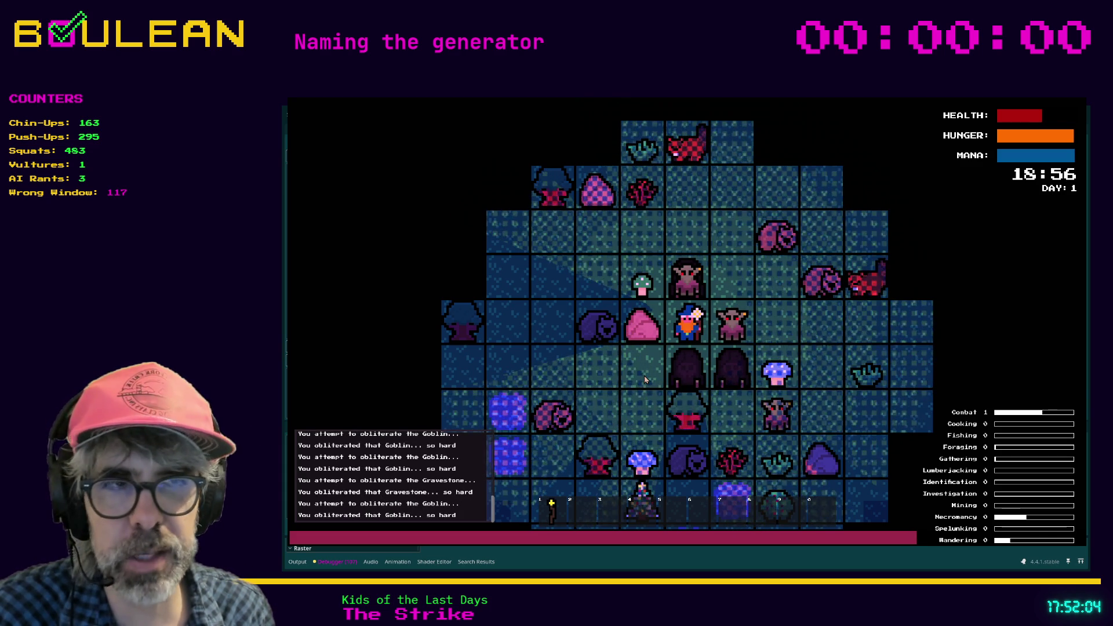
key(Right)
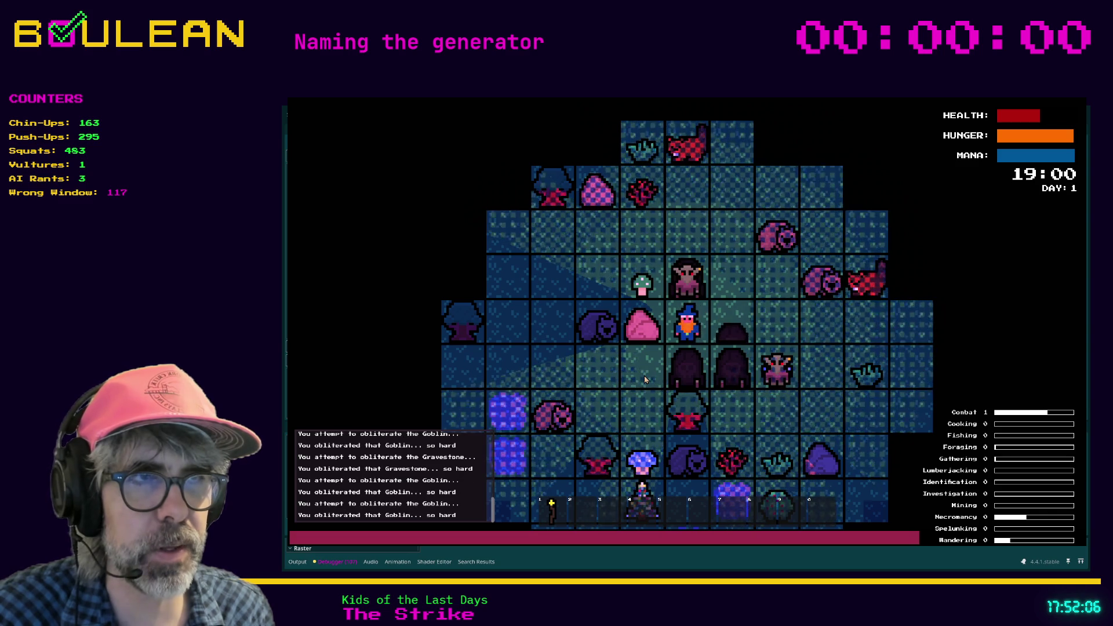
key(Right)
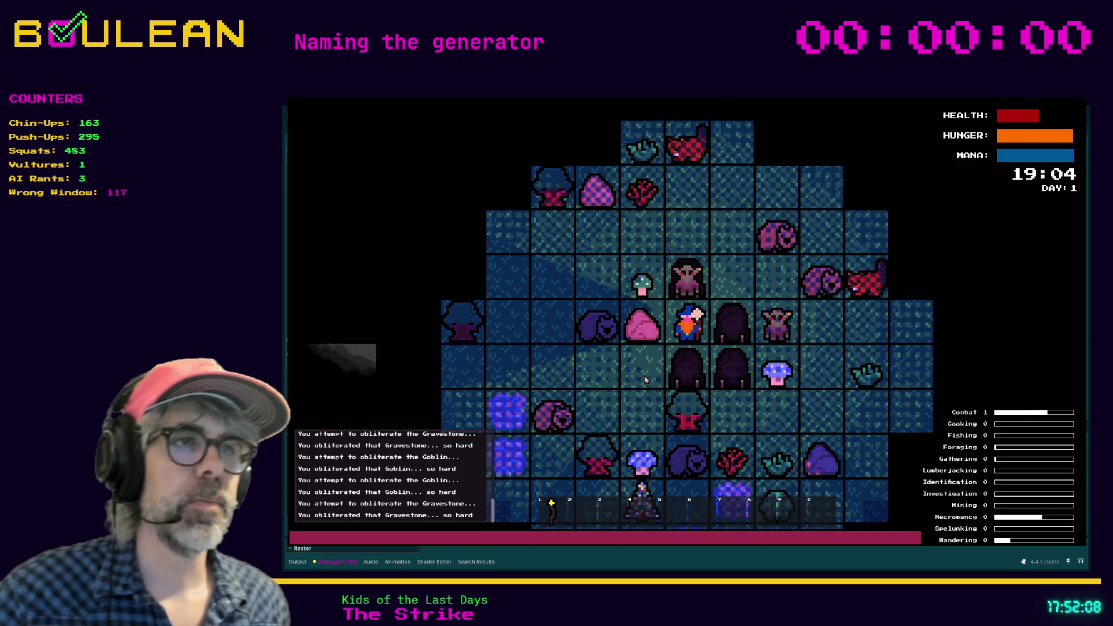
key(Right)
key(Right)
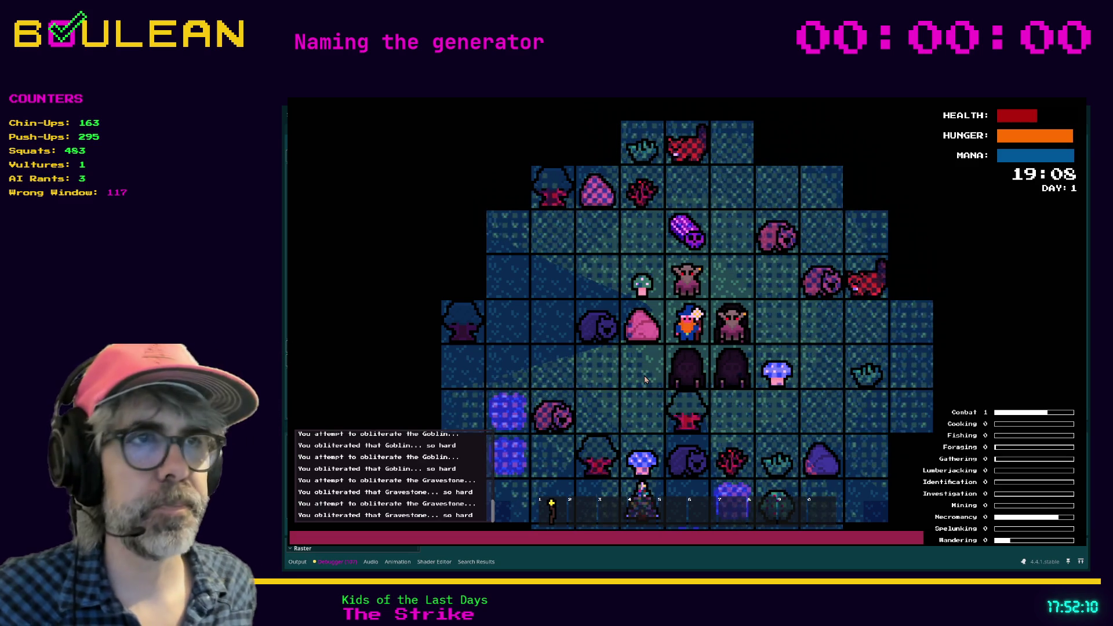
scroll(776, 326, up, 2)
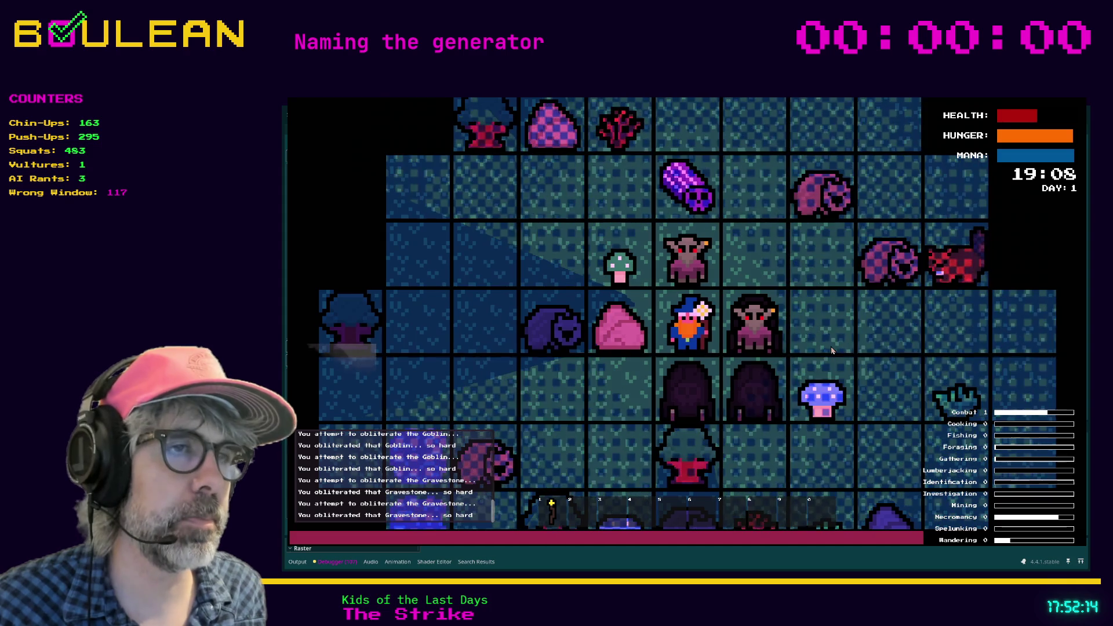
key(F8)
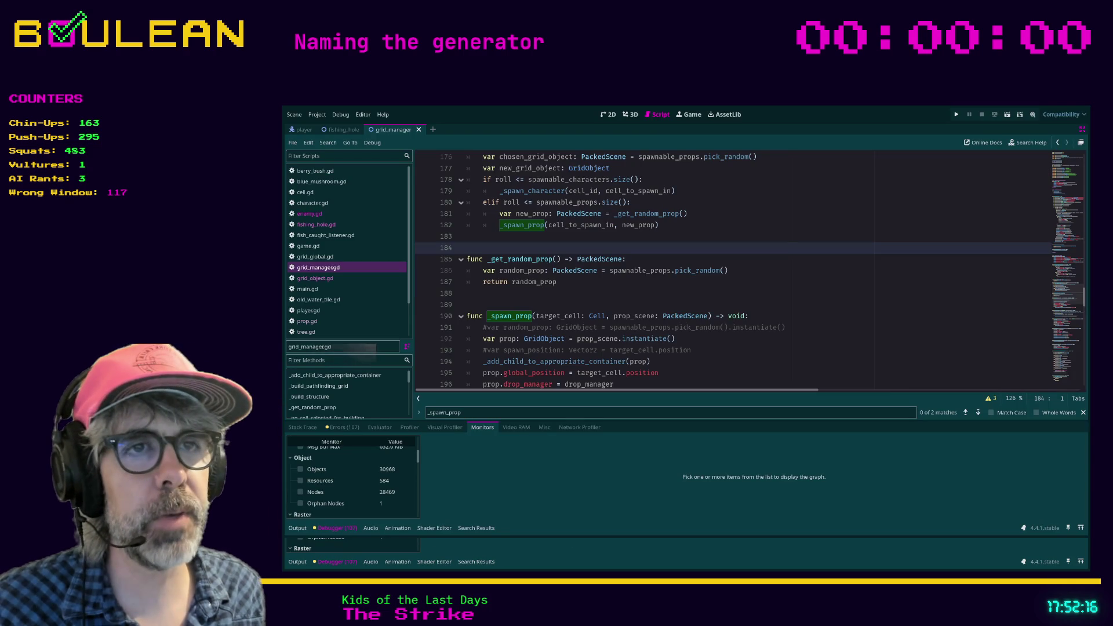
- Review the code below _get_random_prop, moving the caret through lines 189 to 201
click(610, 296)
key(Down)
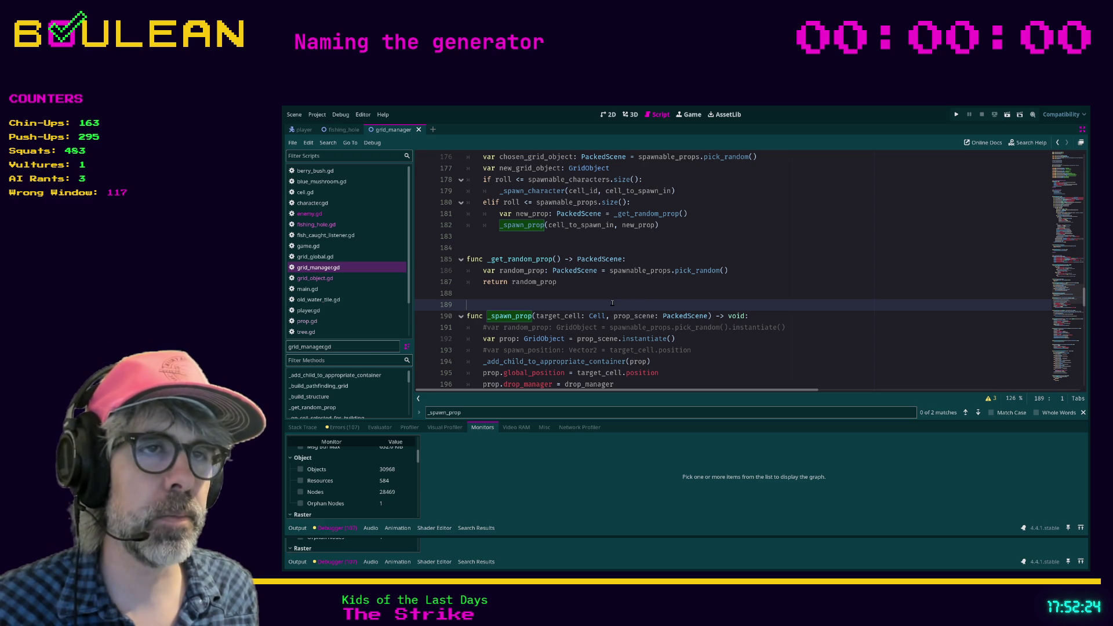
scroll(612, 303, down, 1)
click(721, 340)
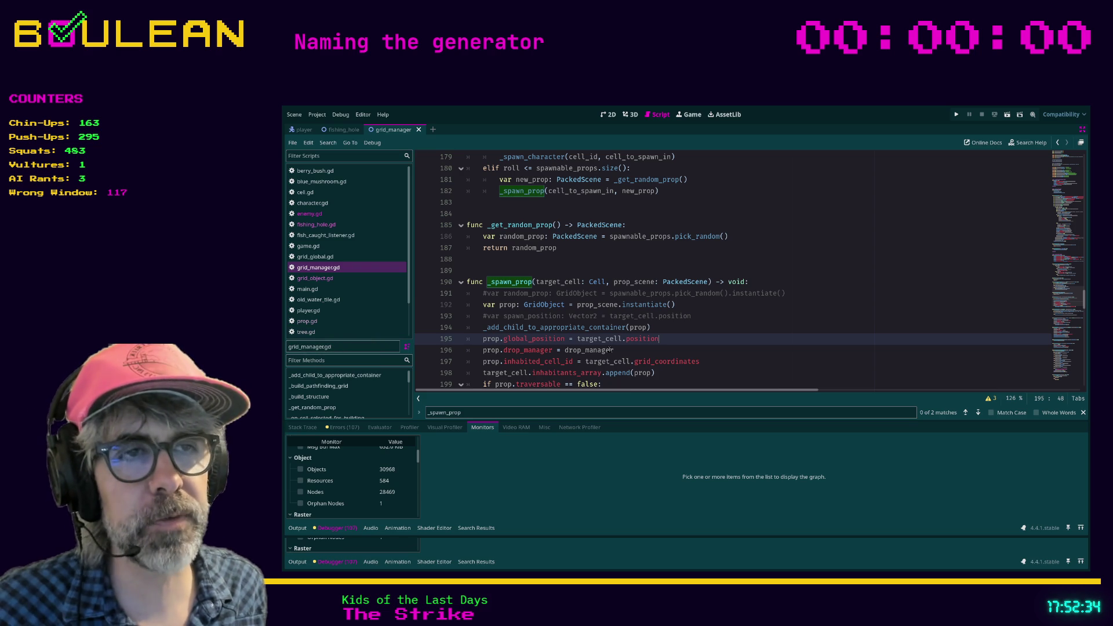
scroll(611, 350, down, 2)
scroll(552, 370, up, 1)
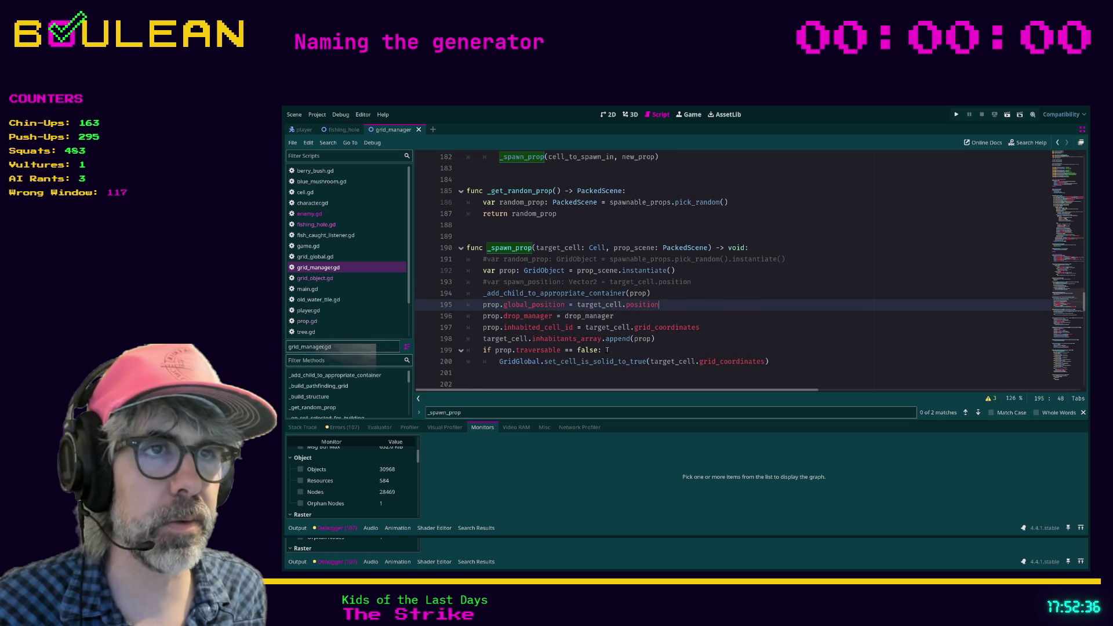
click(542, 373)
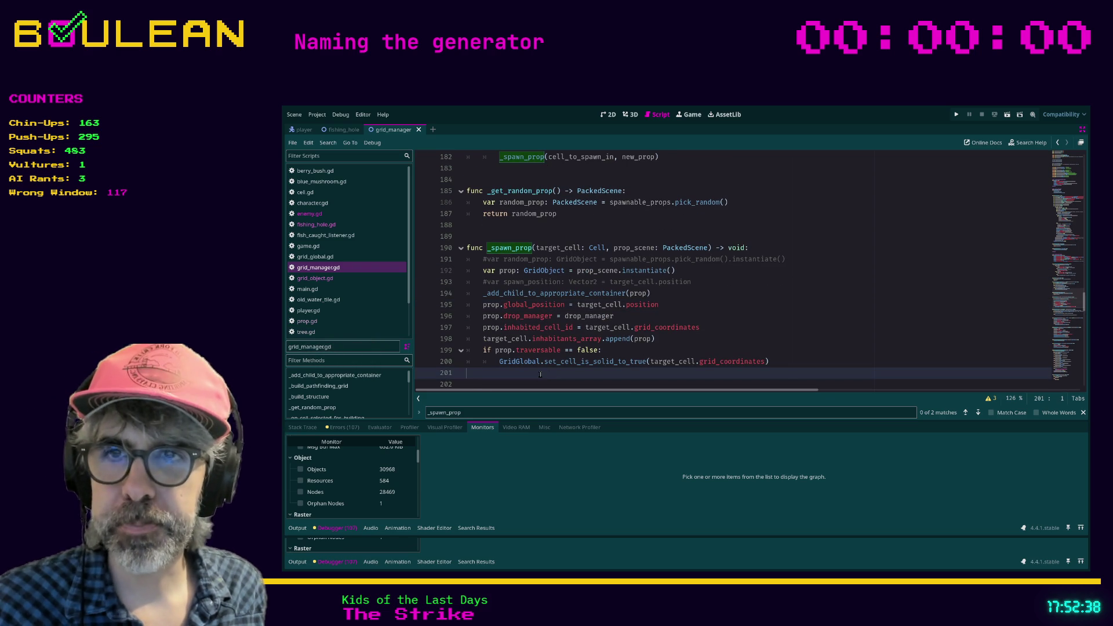
click(689, 307)
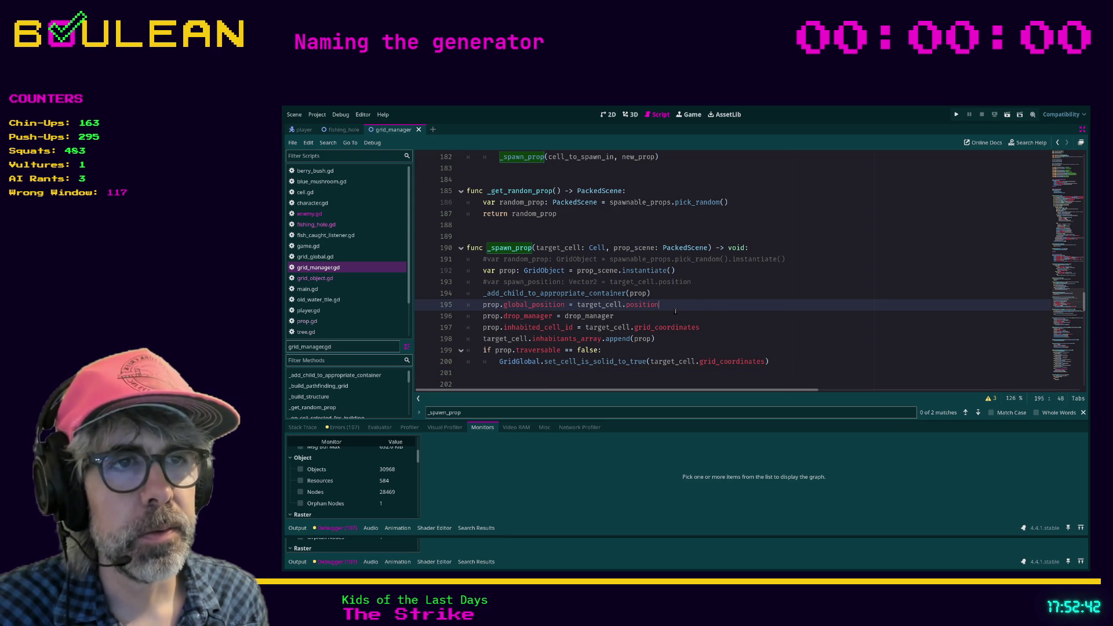
click(623, 352)
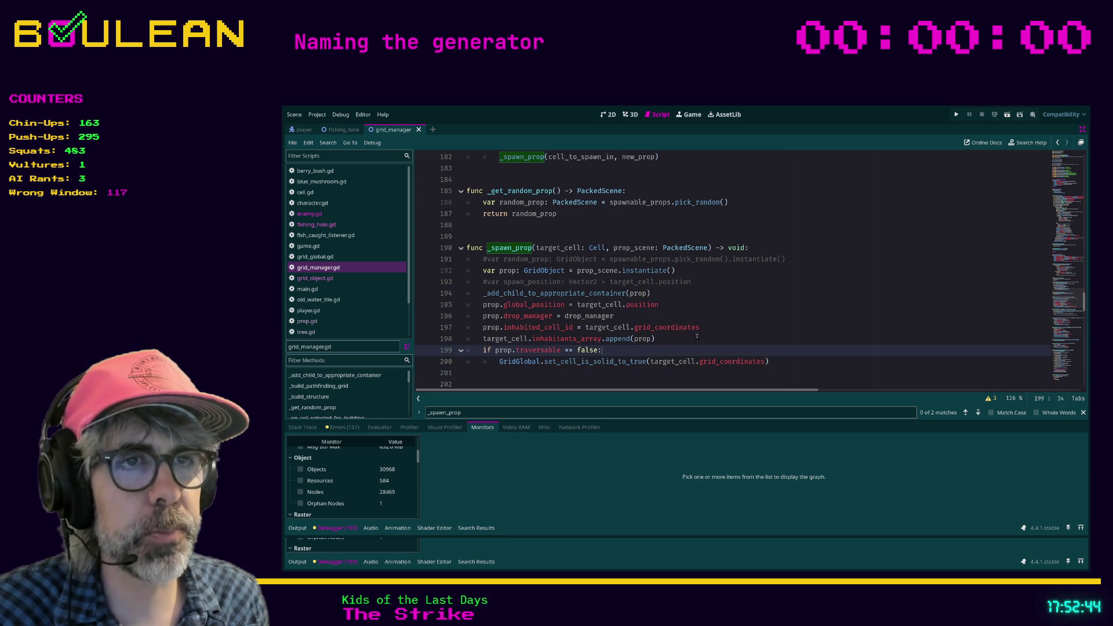
scroll(696, 336, down, 1)
click(636, 344)
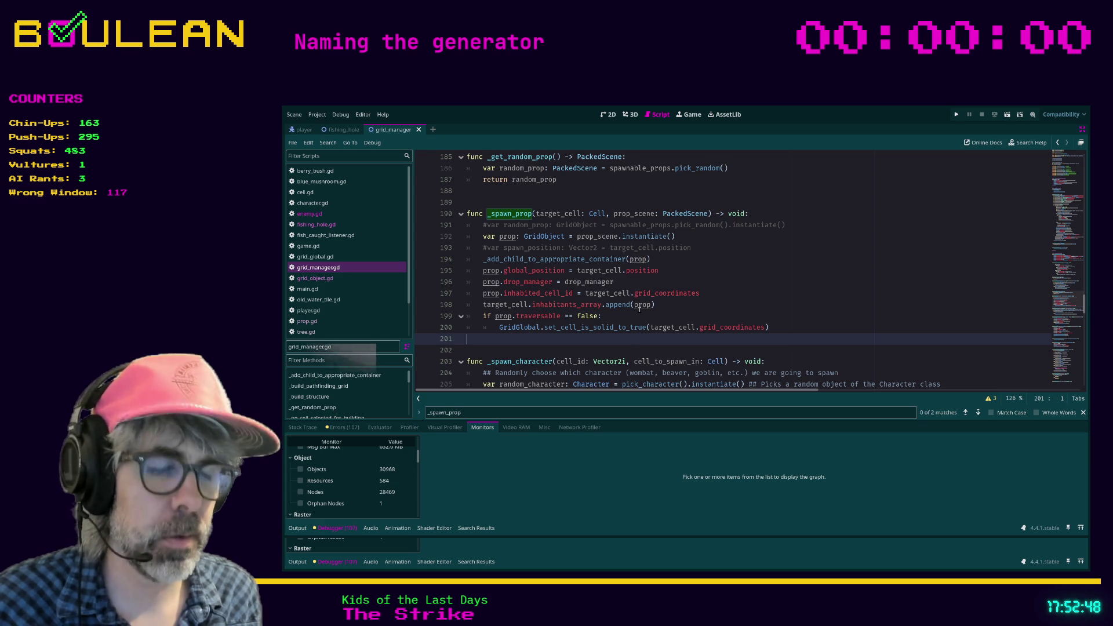
- Search for 'fishing_', jump to line 110, and toggle its comment off and back on
key(ctrl+f)
text(fish)
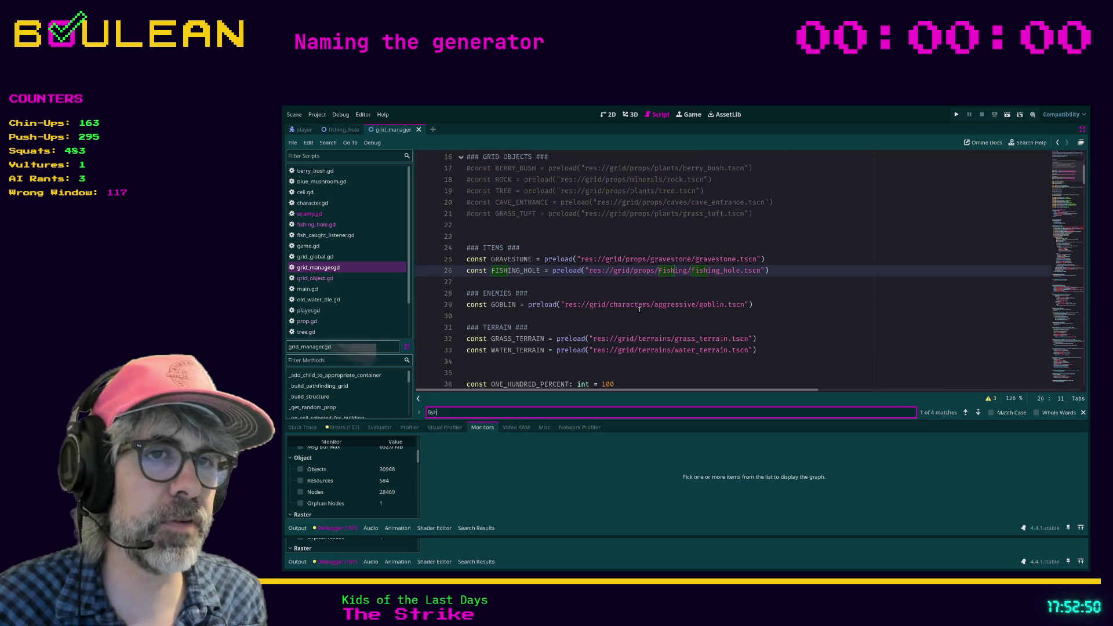
text(ing_)
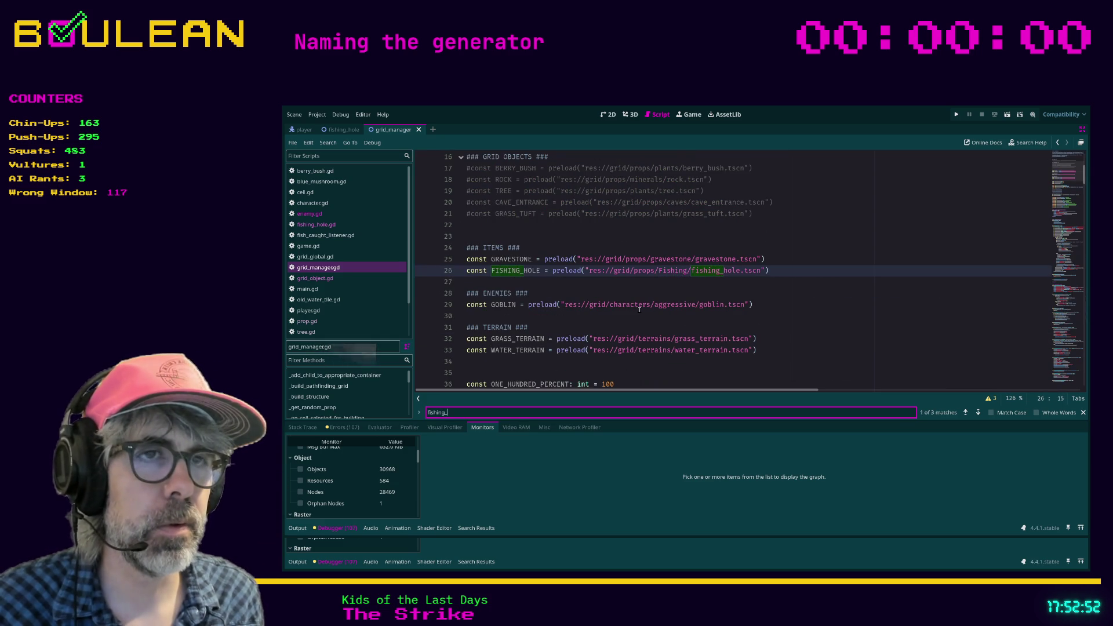
key(Return)
key(Return)
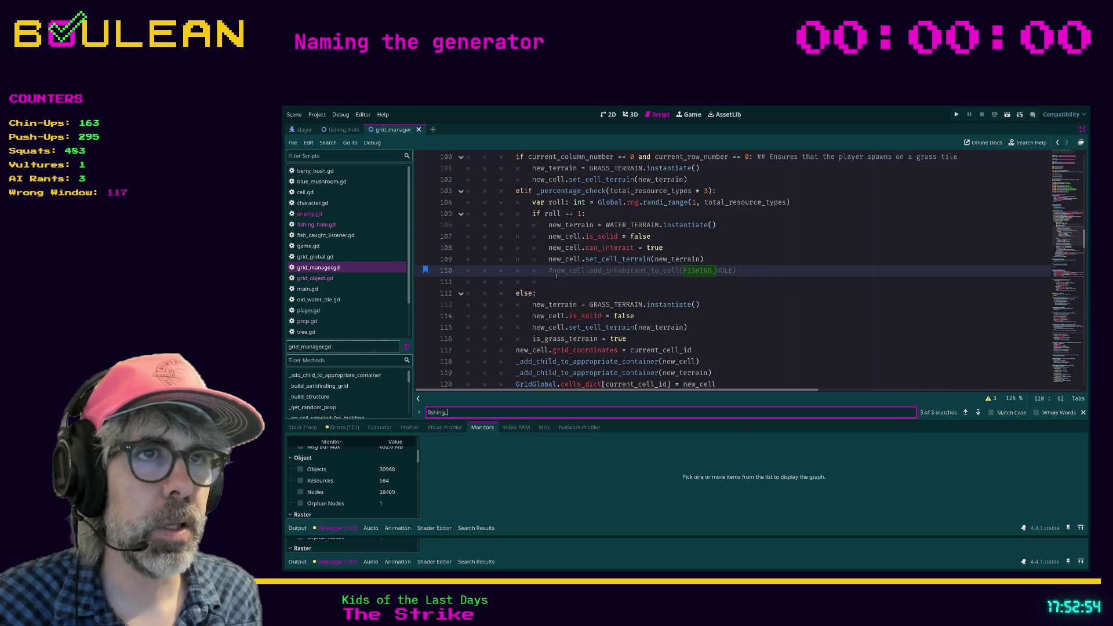
click(554, 275)
key(BackSpace)
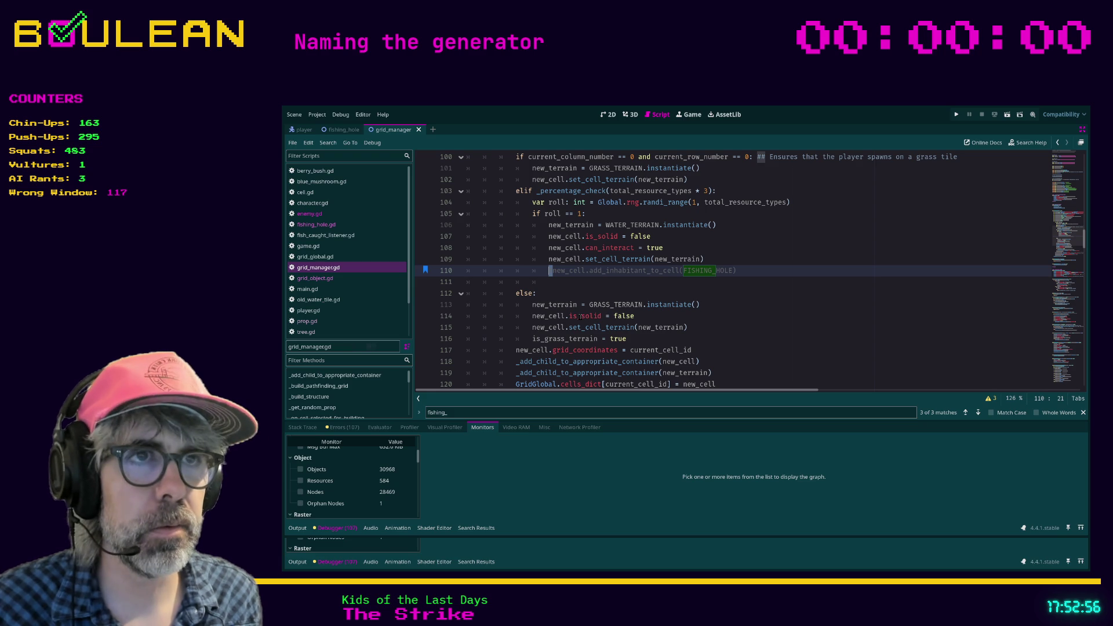
text(#)
click(753, 269)
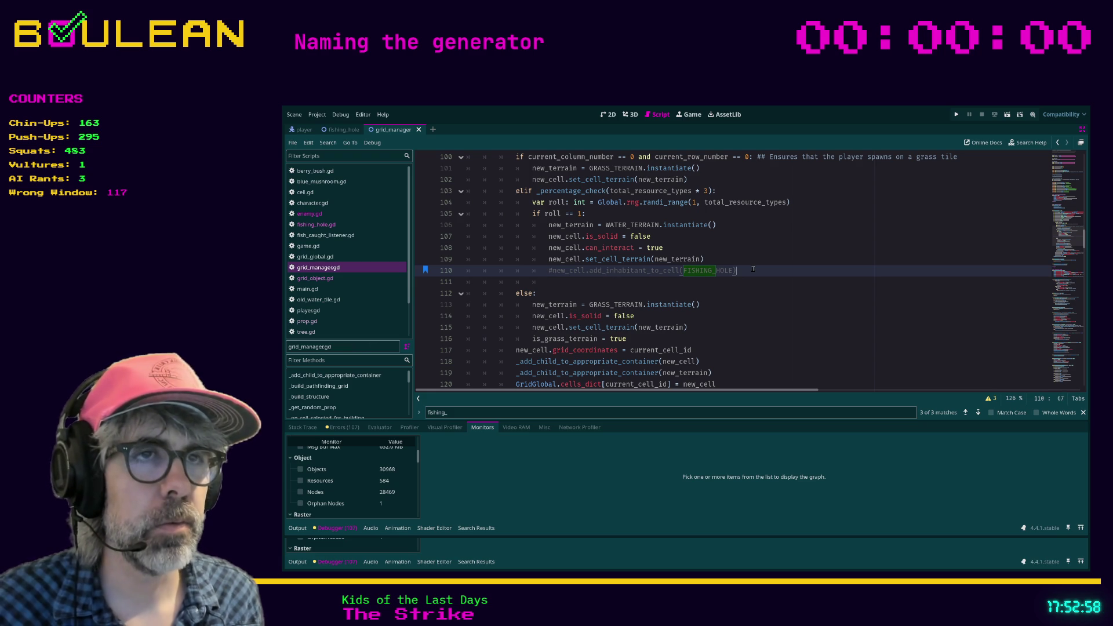
- Replace line 110 with _spawn_prop(new_cell, FISHING_HOLE) and save grid_manager.gd
key(shift+Home)
key(BackSpace)
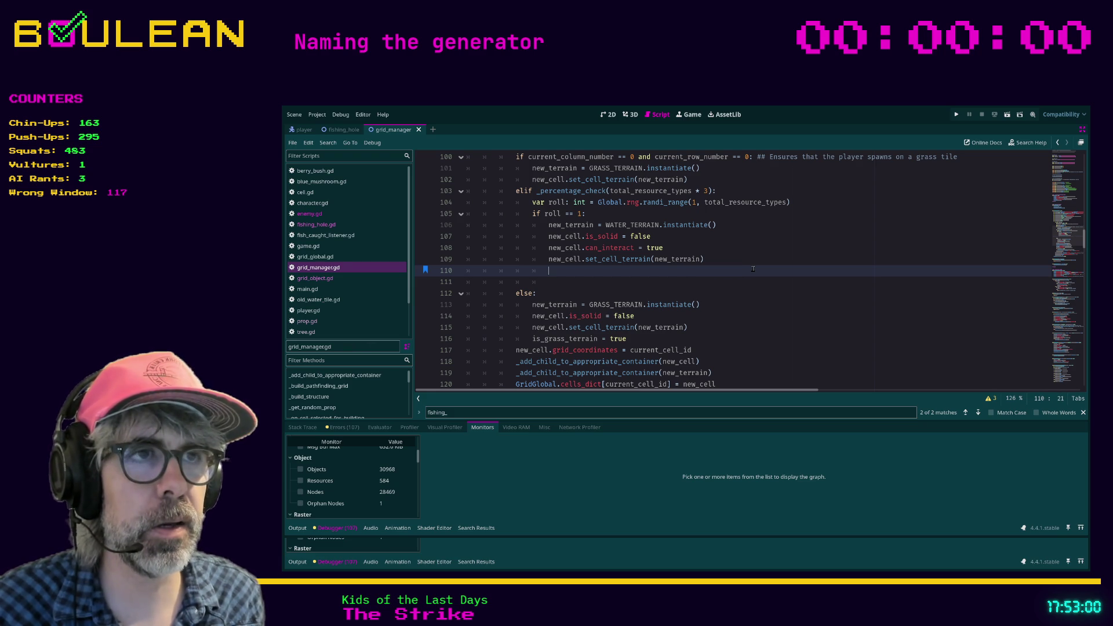
text(add)
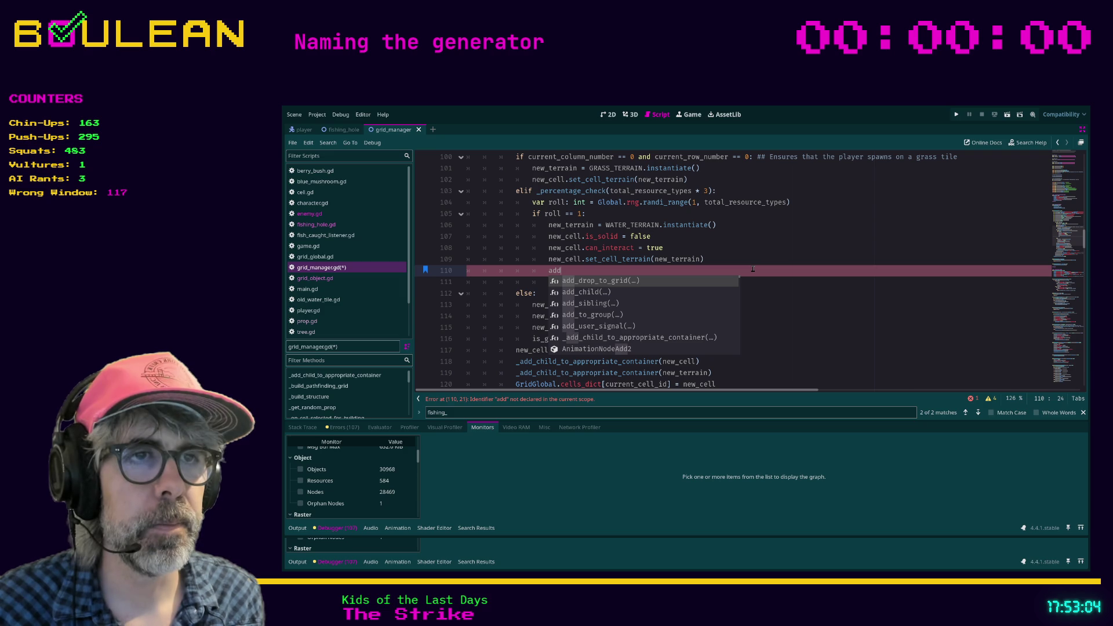
text(_pr)
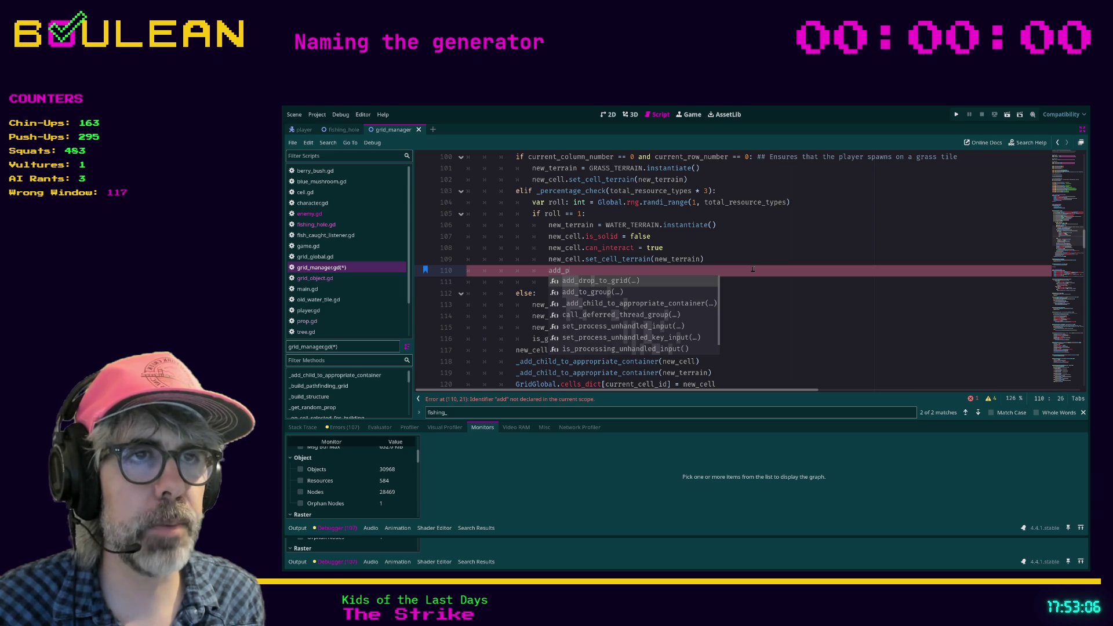
key(BackSpace)
key(BackSpace)
key(BackSpace)
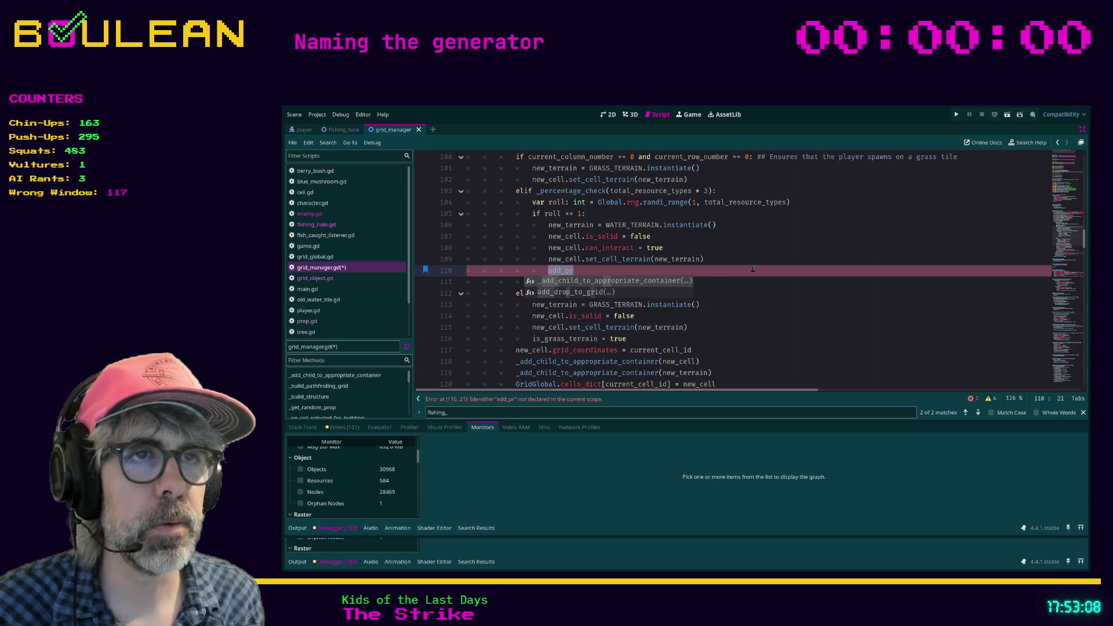
text(_ad)
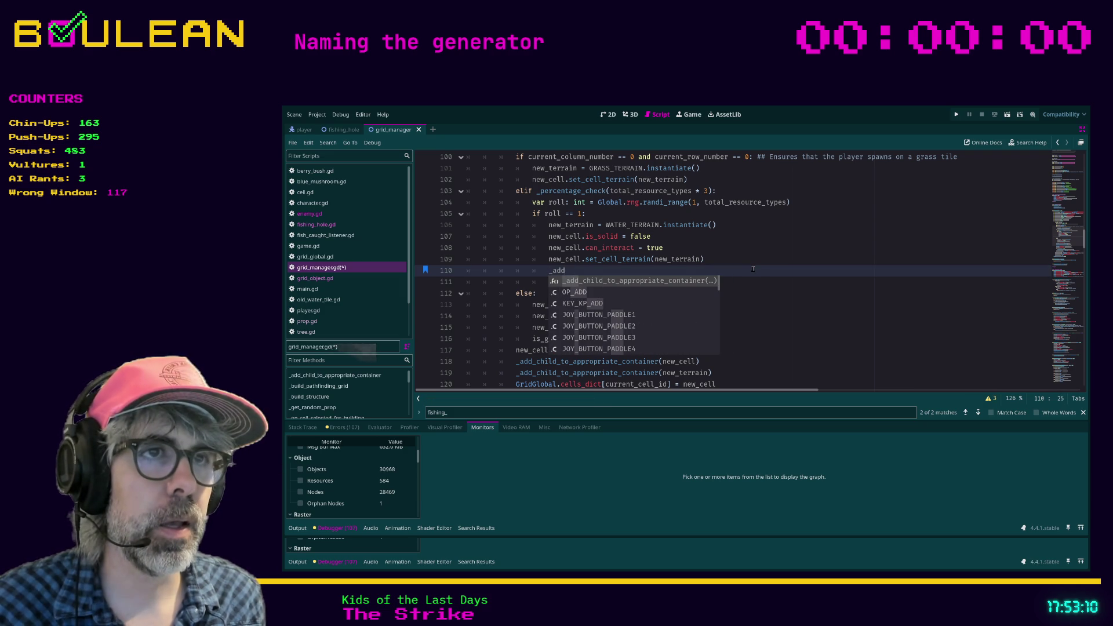
key(BackSpace)
key(BackSpace)
text(prop)
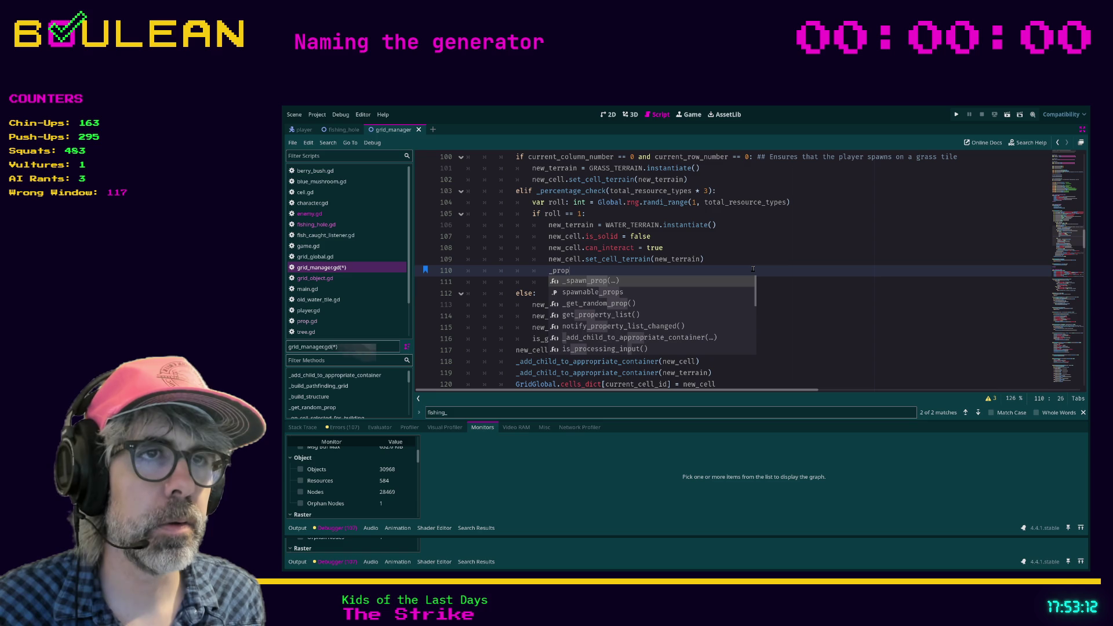
key(Return)
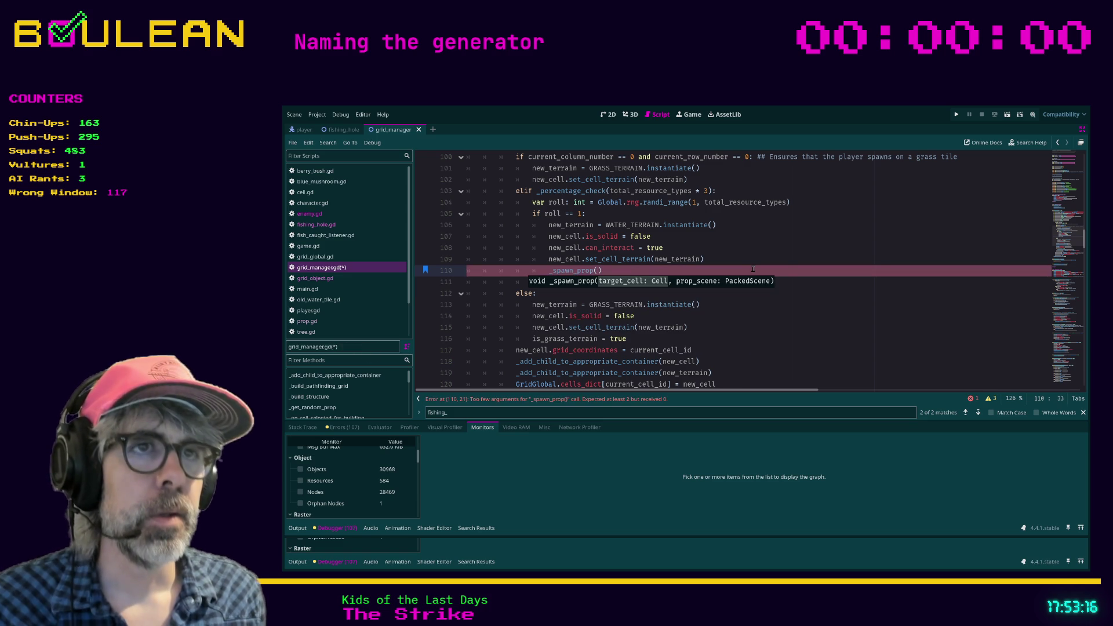
text(new_c)
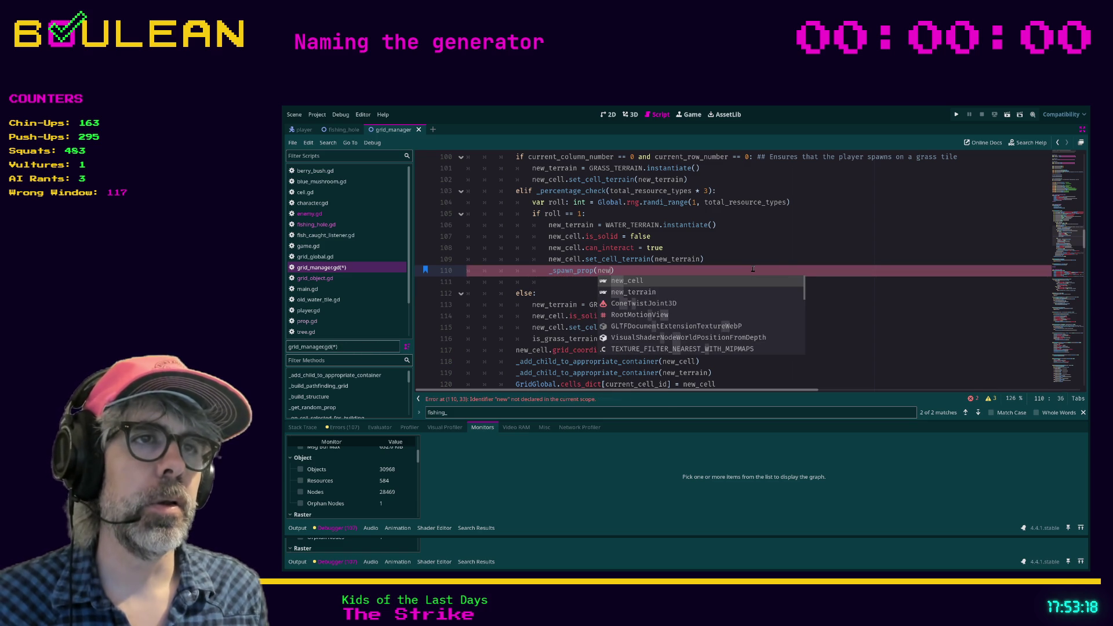
key(Return)
text(, FI)
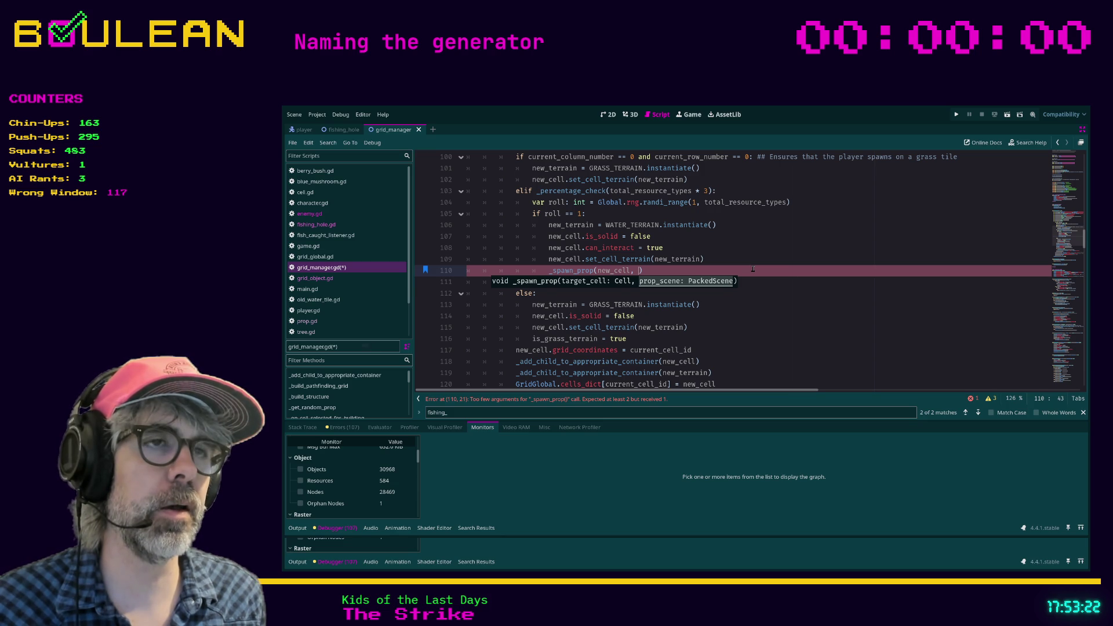
text(S)
key(Return)
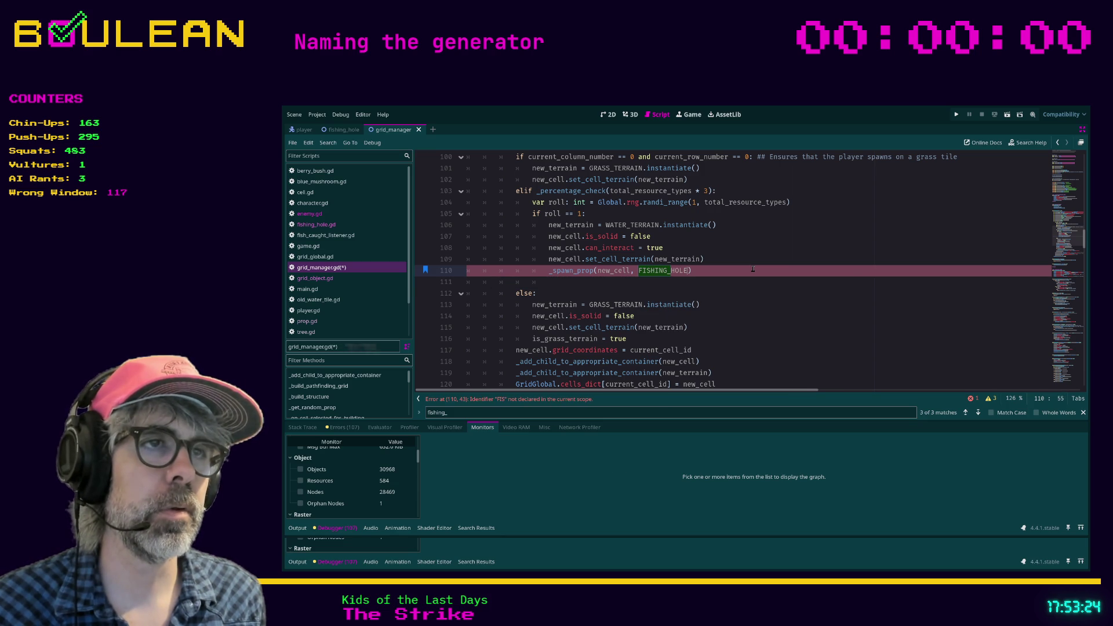
key(ctrl+s)
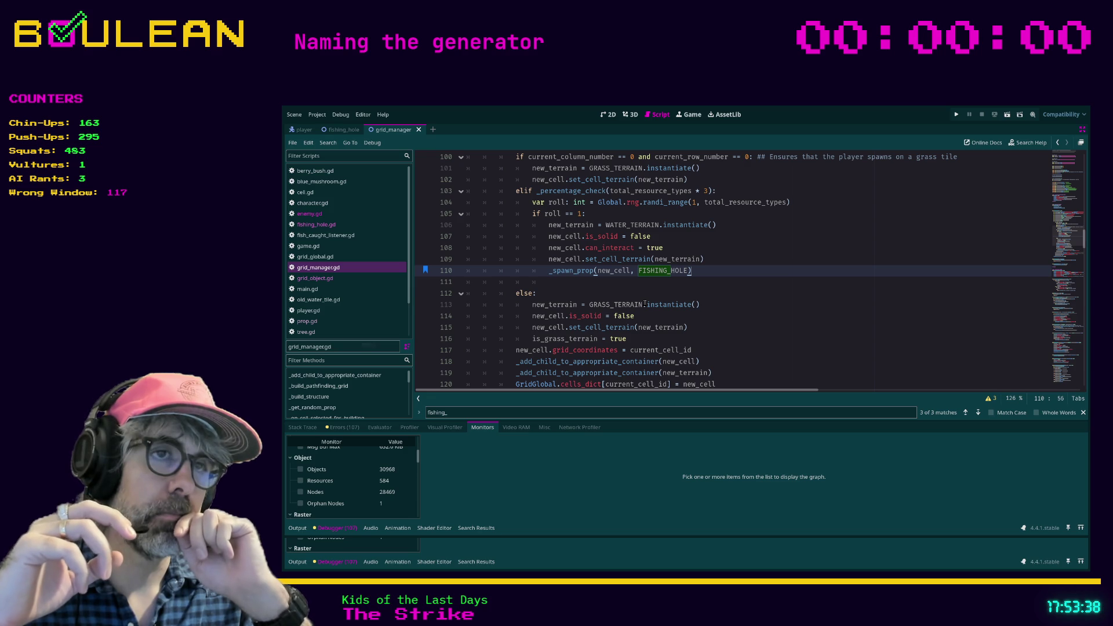
- Inspect the _spawn_prop definition, then run the project to test fishing holes
ctrl+click(570, 272)
scroll(688, 265, down, 1)
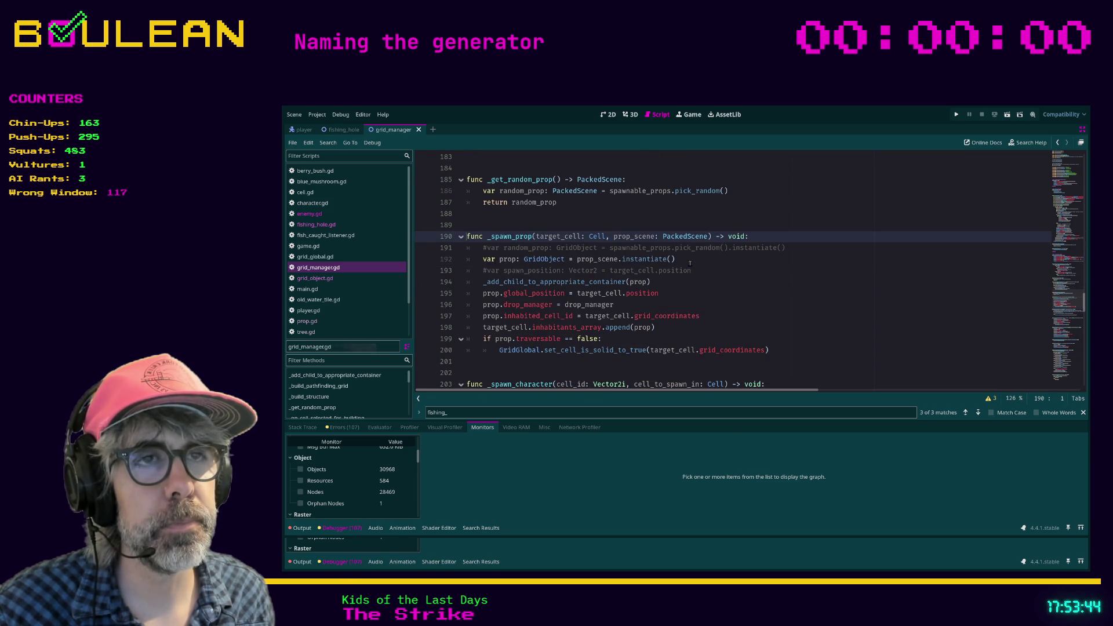
click(605, 225)
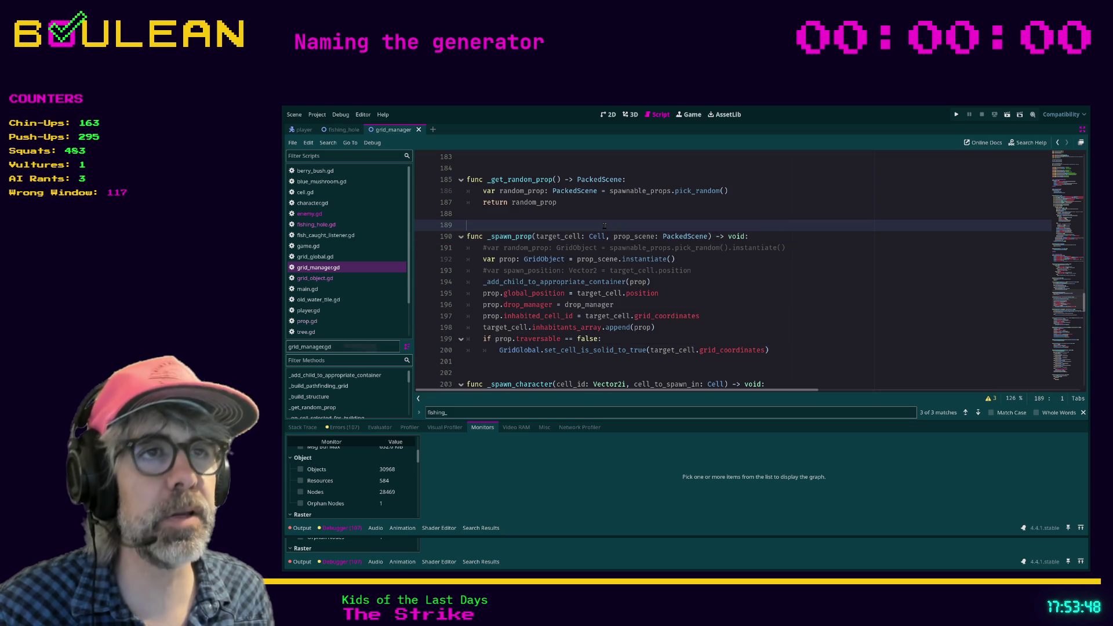
key(F5)
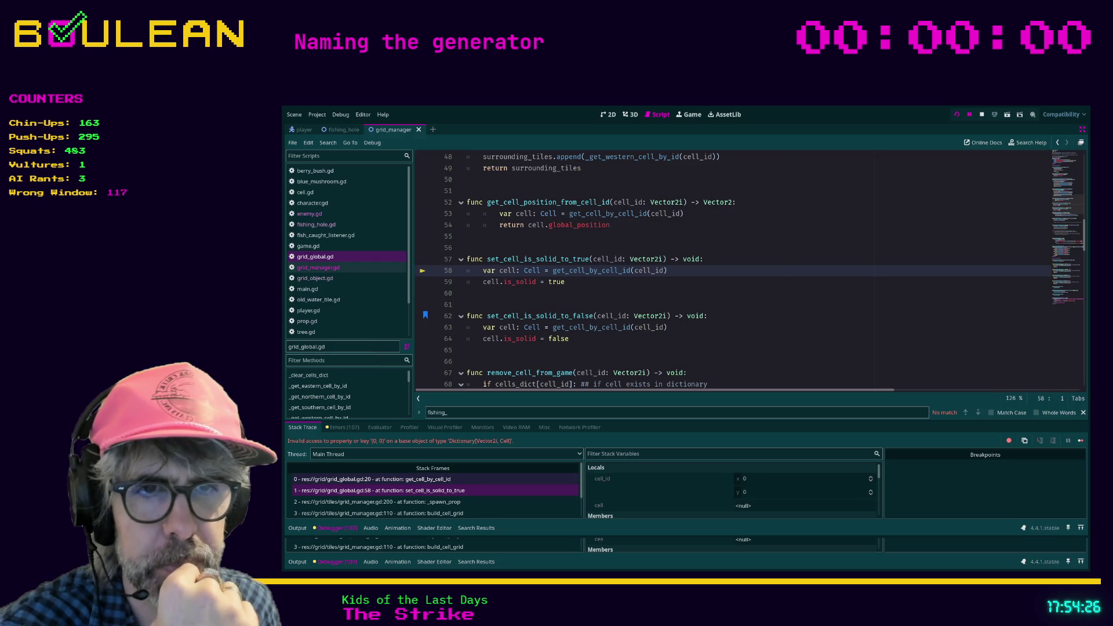
- Inspect the get_cell_by_cell_id and set_cell_is_solid_to_true stack frames, then rerun the project
click(460, 480)
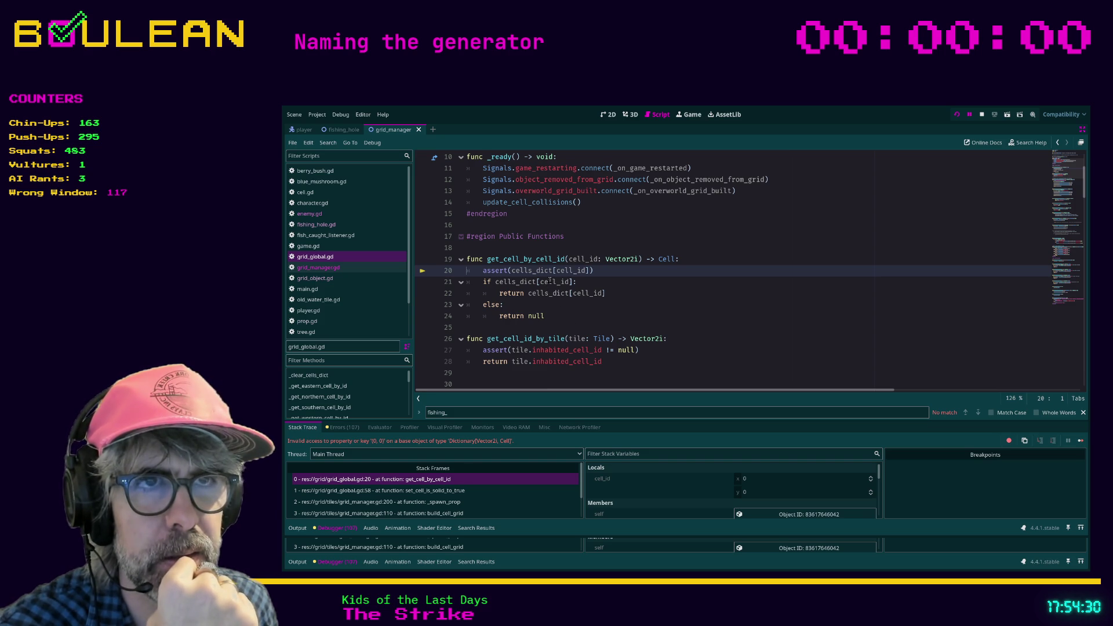
click(432, 492)
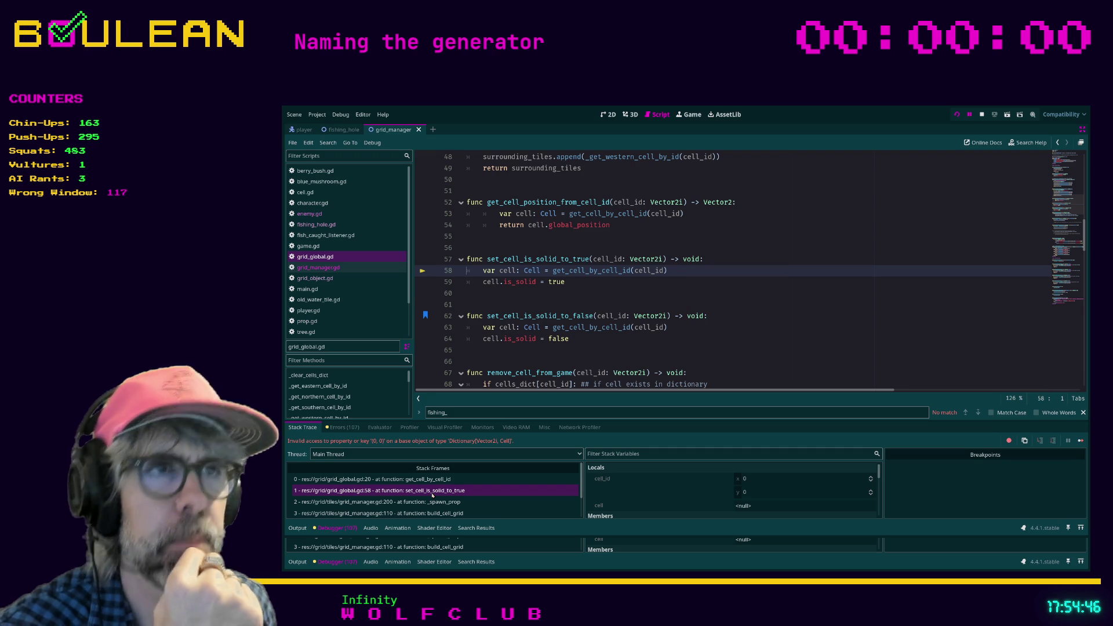
click(434, 480)
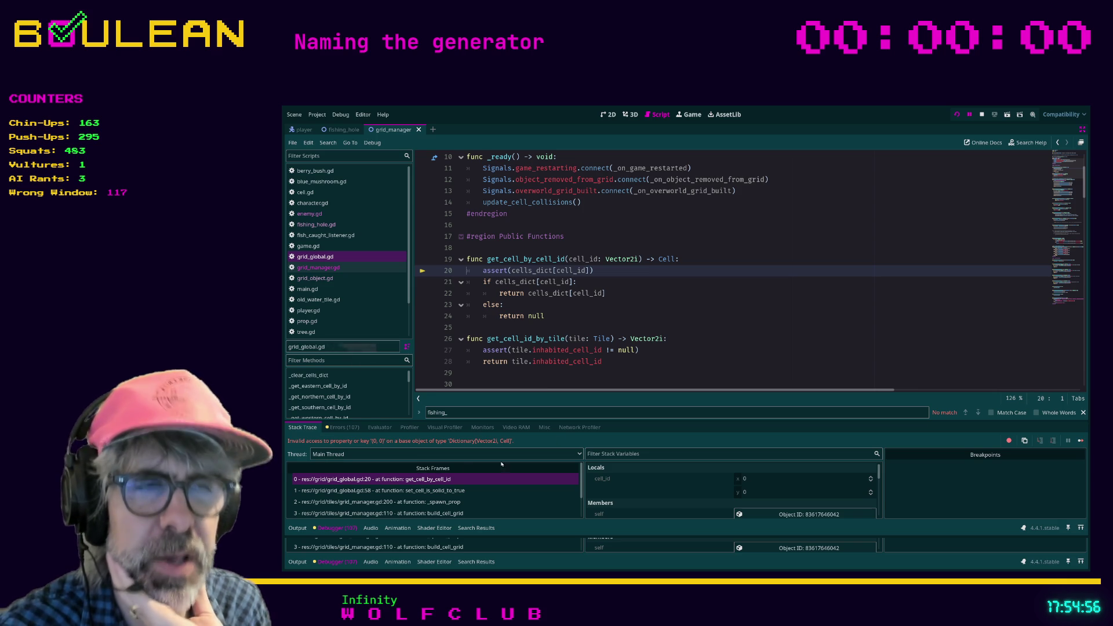
click(629, 326)
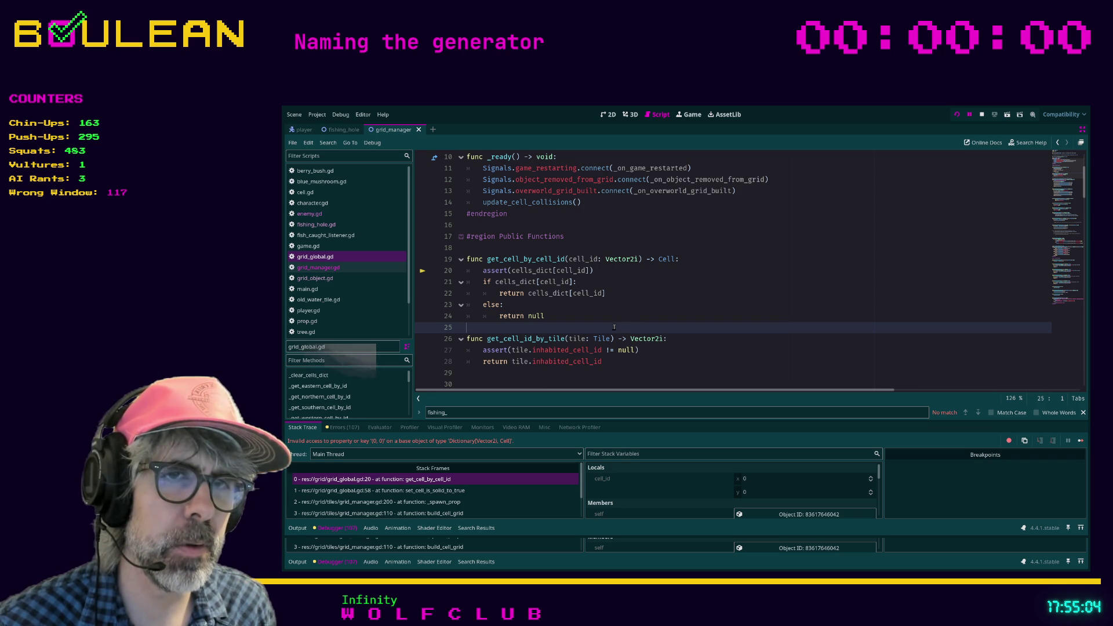
key(F5)
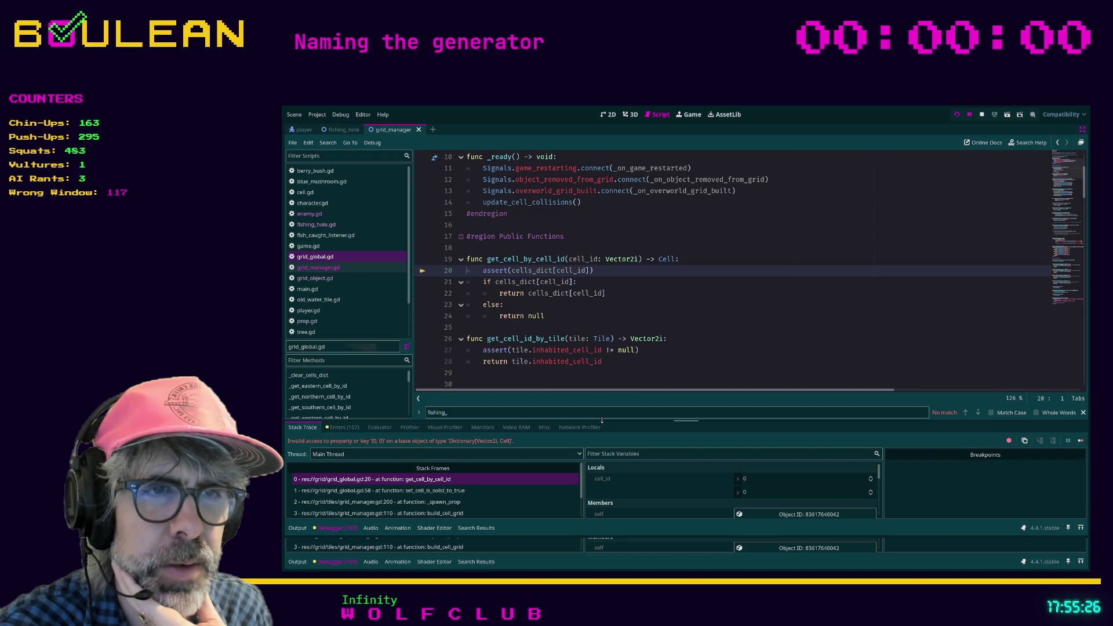
- Find the _spawn_prop call on line 110 of grid_manager.gd by searching 'spawn_p'
drag(601, 422, 649, 412)
click(661, 366)
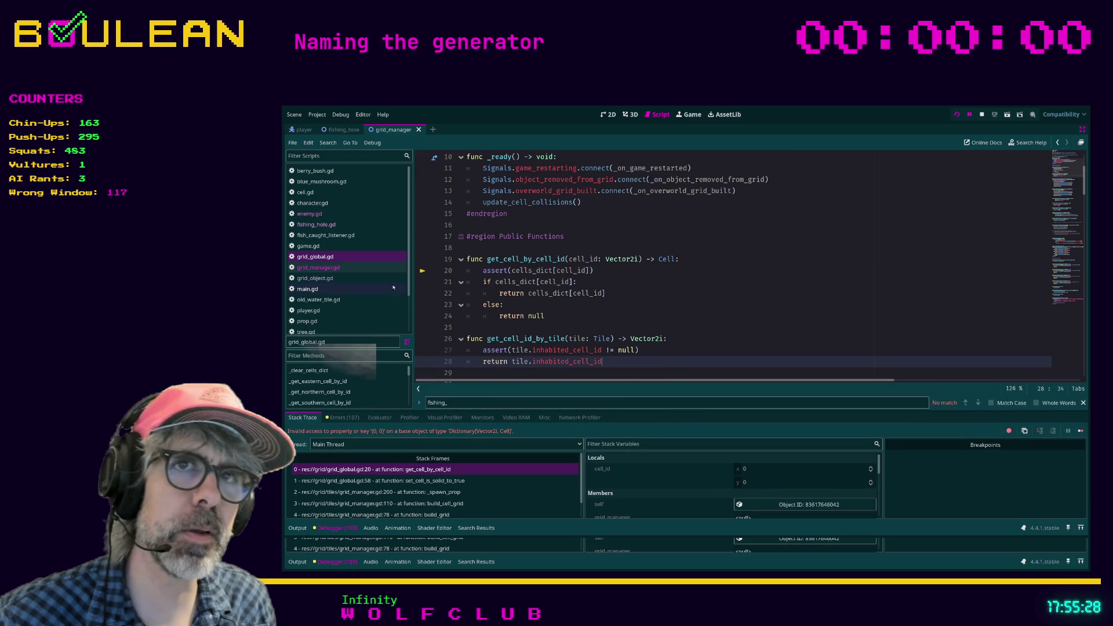
click(324, 268)
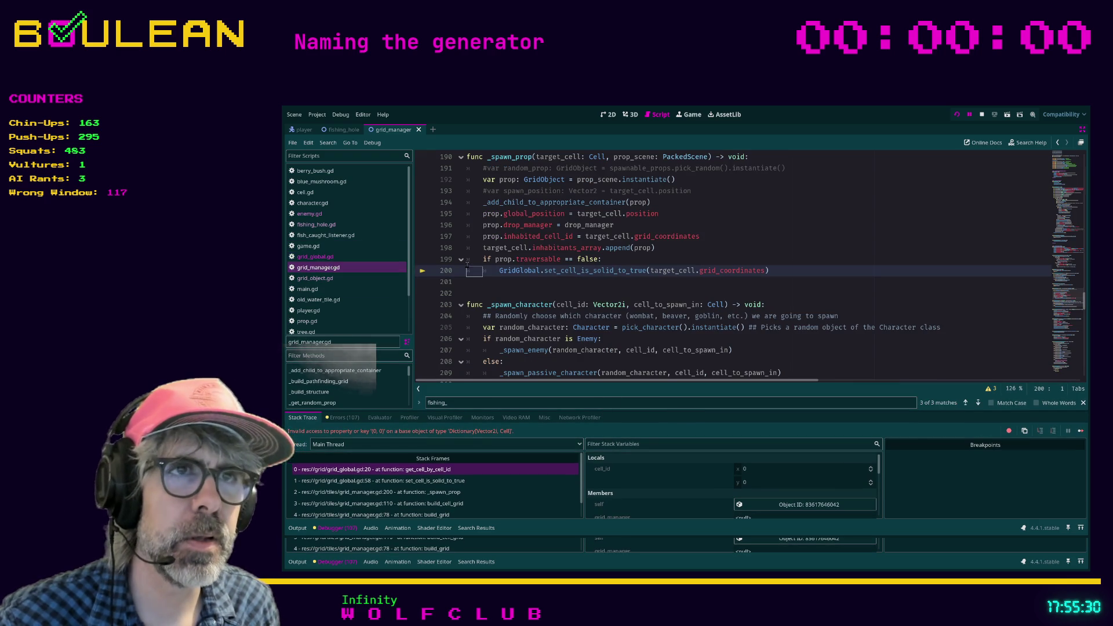
key(ctrl+f)
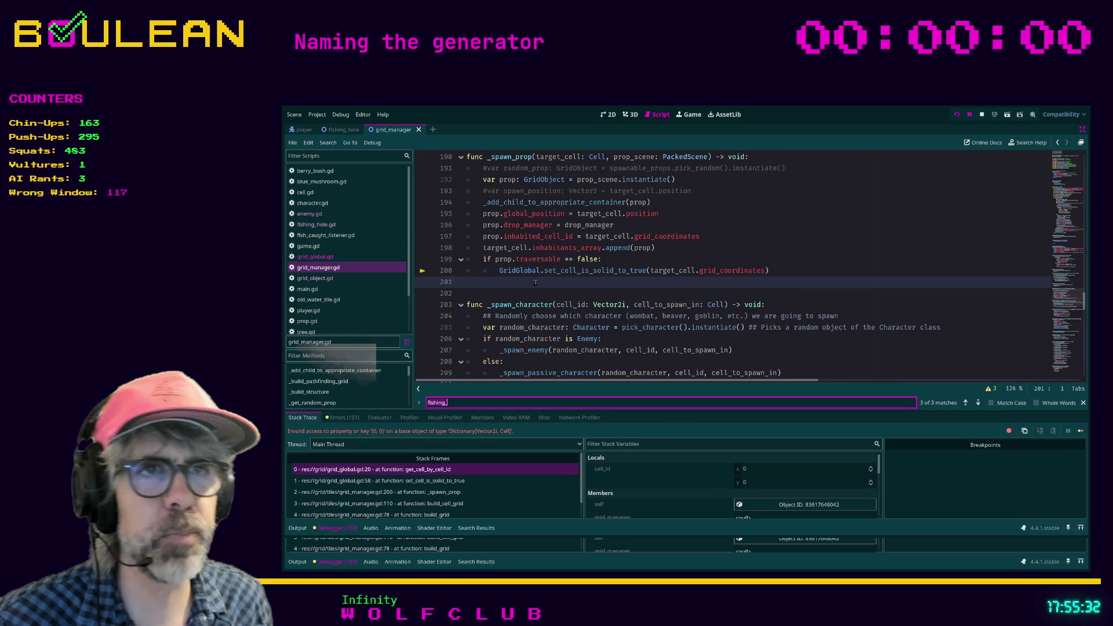
text(spaw)
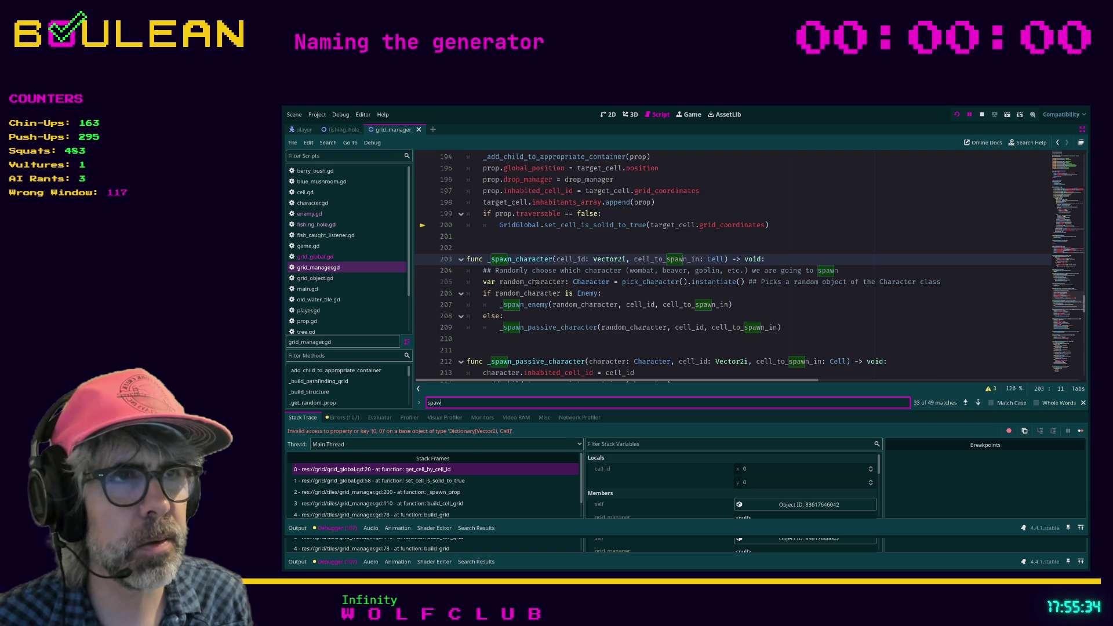
text(n_p)
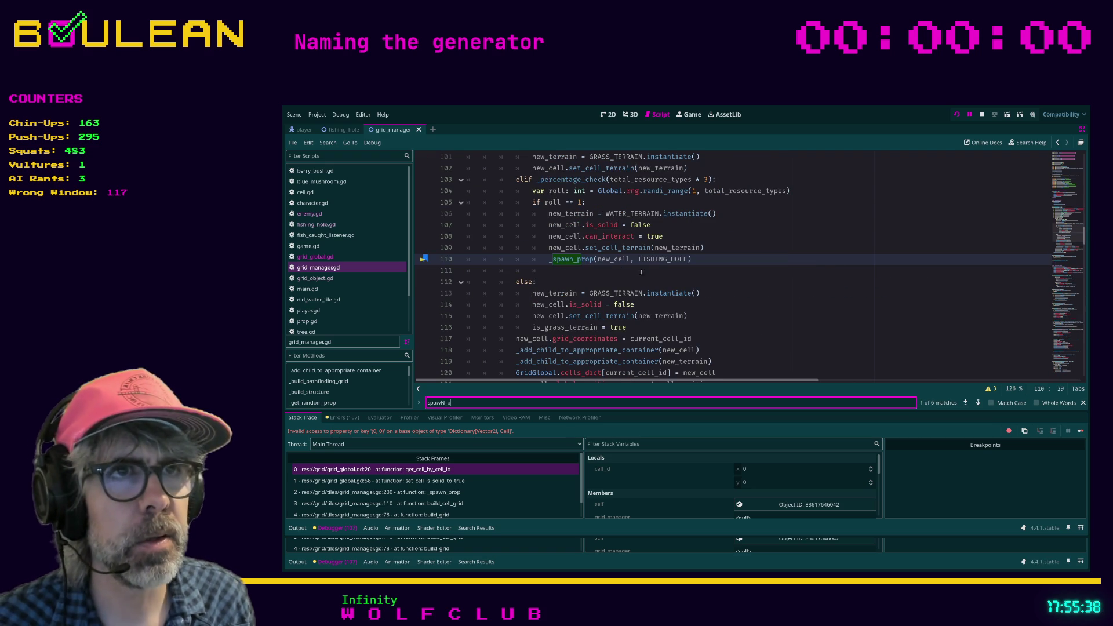
click(707, 255)
- Comment out the _spawn_prop(new_cell, FISHING_HOLE) line and rerun the project
key(ctrl+k)
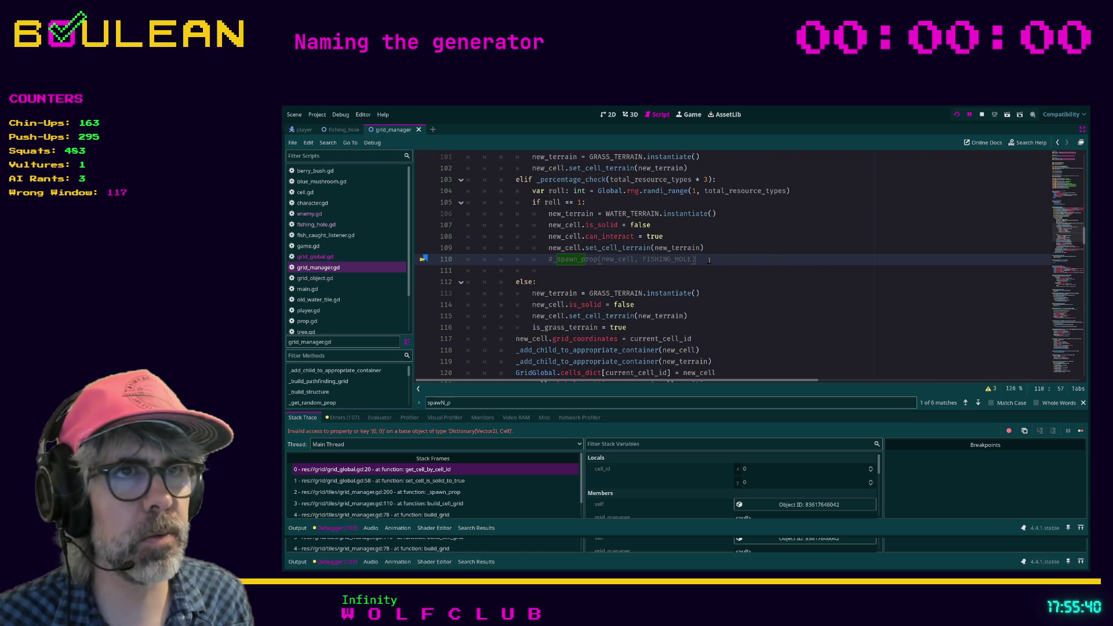
click(758, 268)
key(F5)
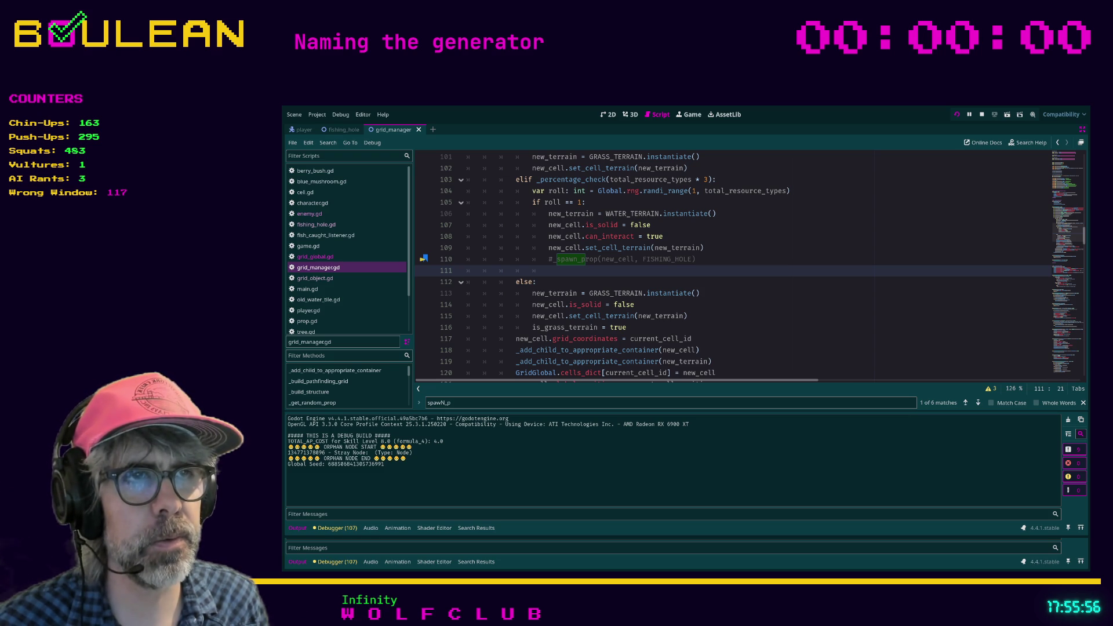
- Stop the running game and find the WATER_TERRAIN use on line 106 of grid_manager.gd
key(F8)
scroll(620, 283, up, 1)
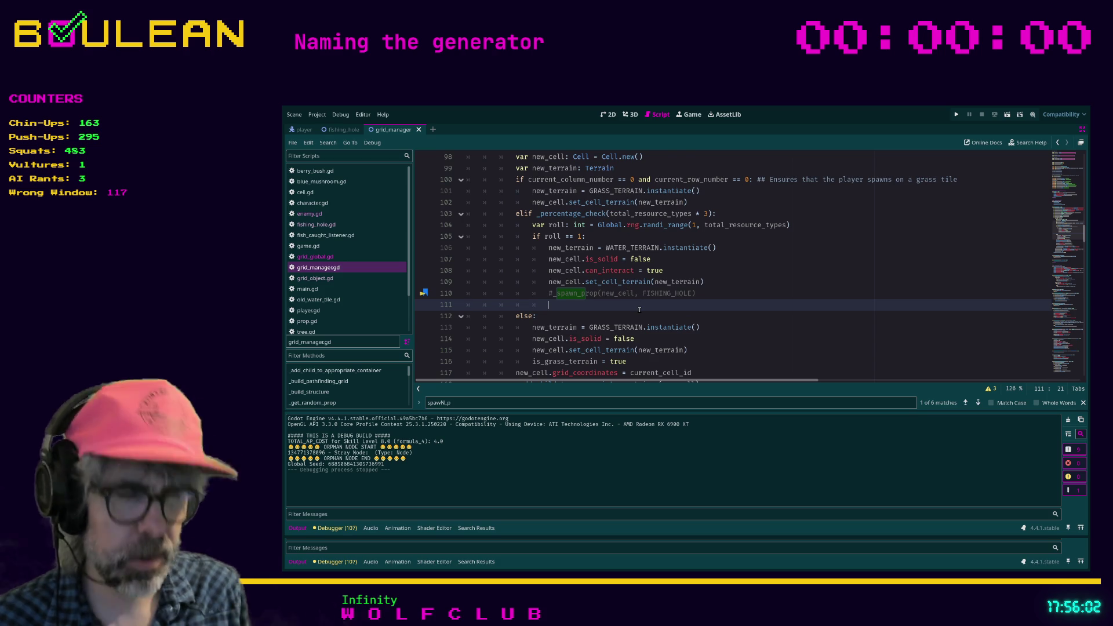
key(ctrl+f)
text(WATER)
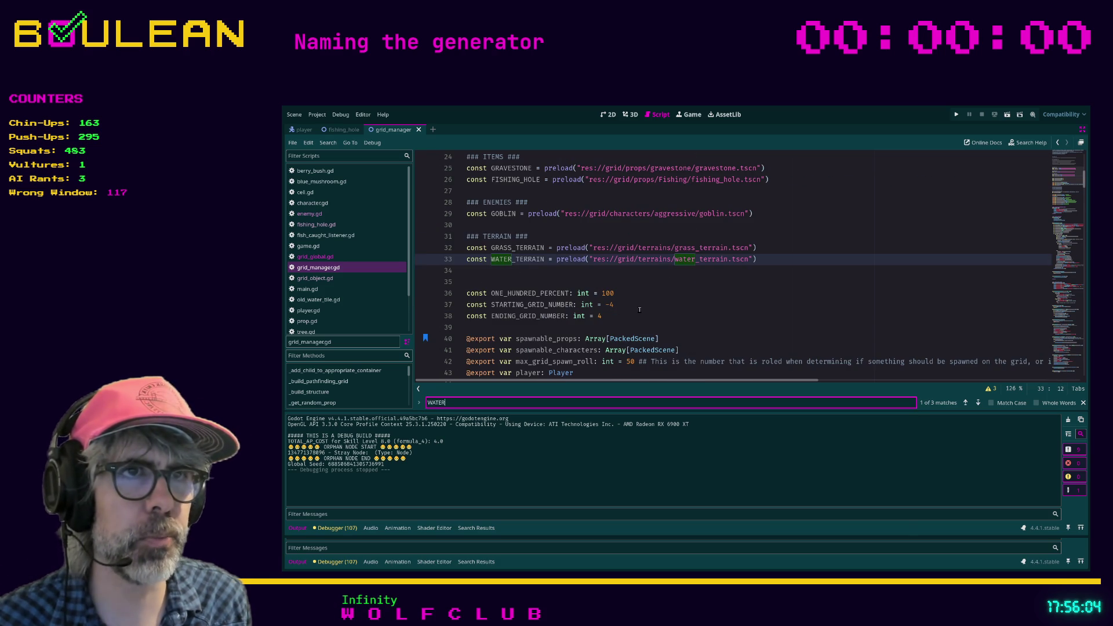
text(_TERRAIN)
key(Return)
key(Return)
key(Return)
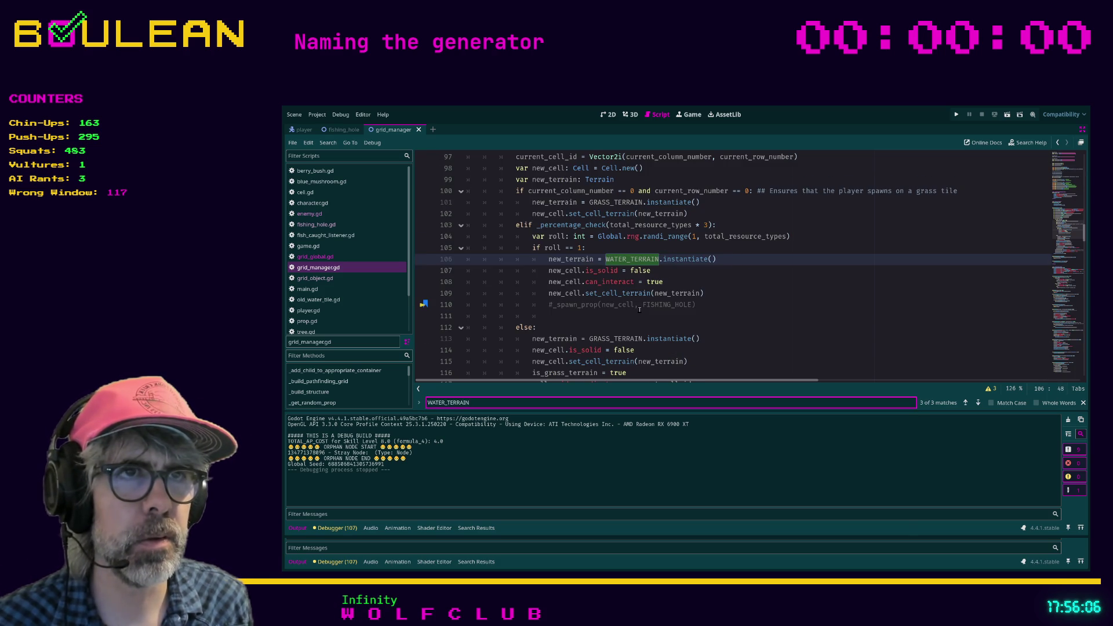
key(Return)
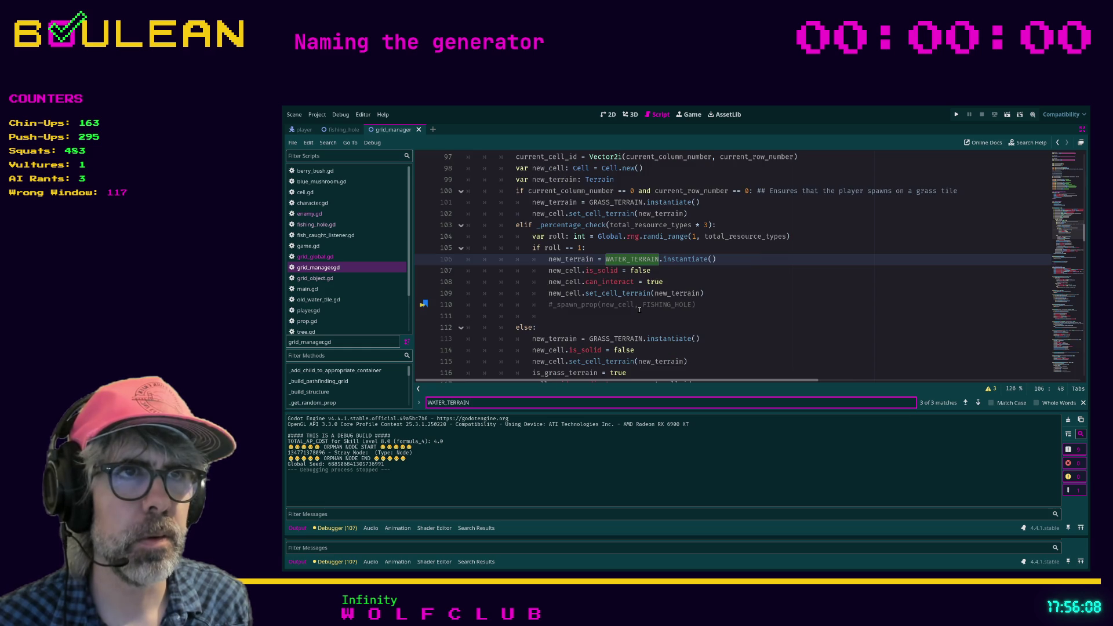
click(667, 281)
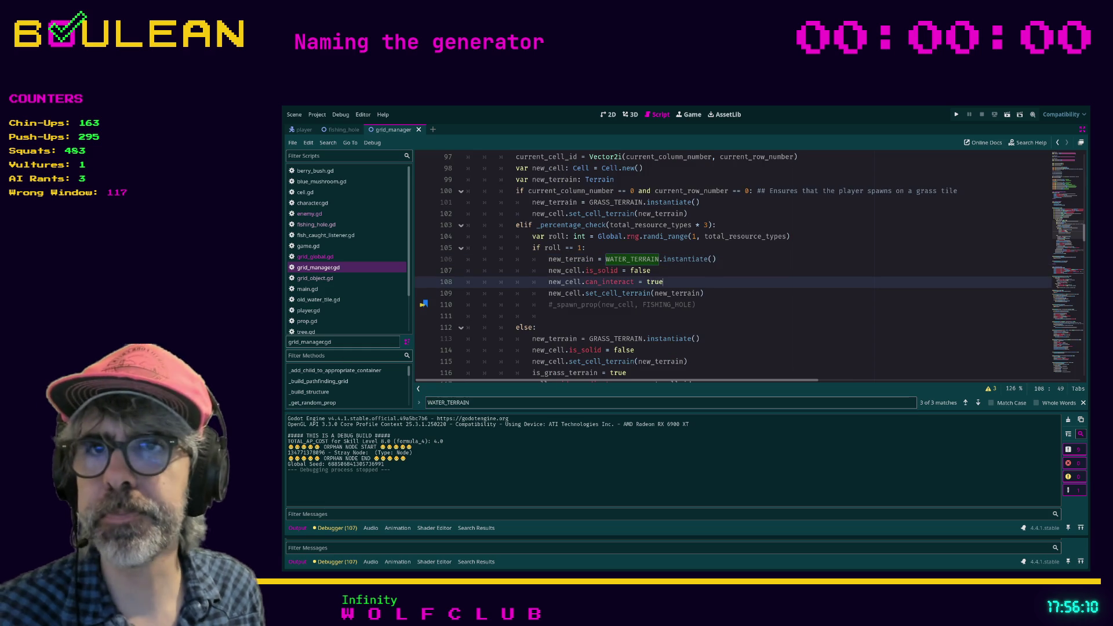
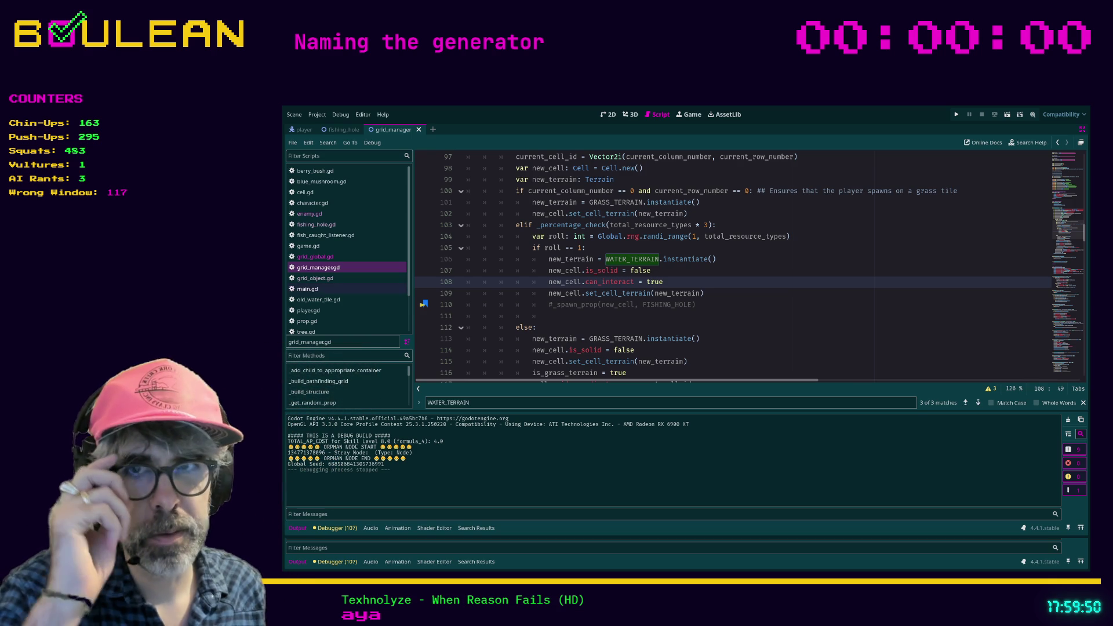
- Uncomment the _spawn_prop(new_cell, FISHING_HOLE) call on line 110 and jump to its definition
click(562, 316)
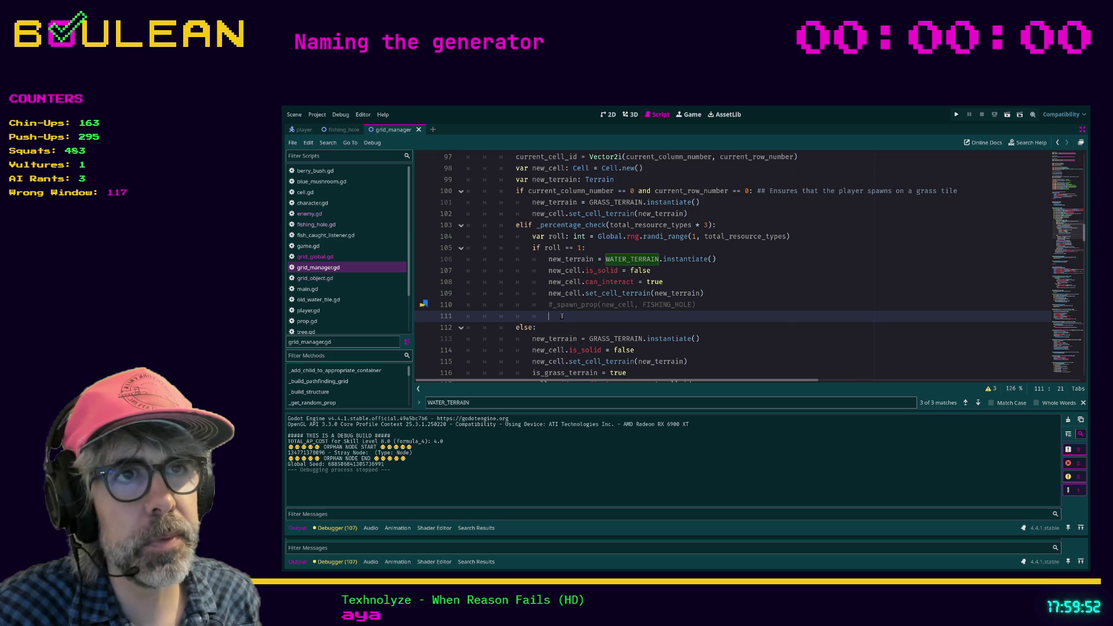
scroll(562, 315, up, 3)
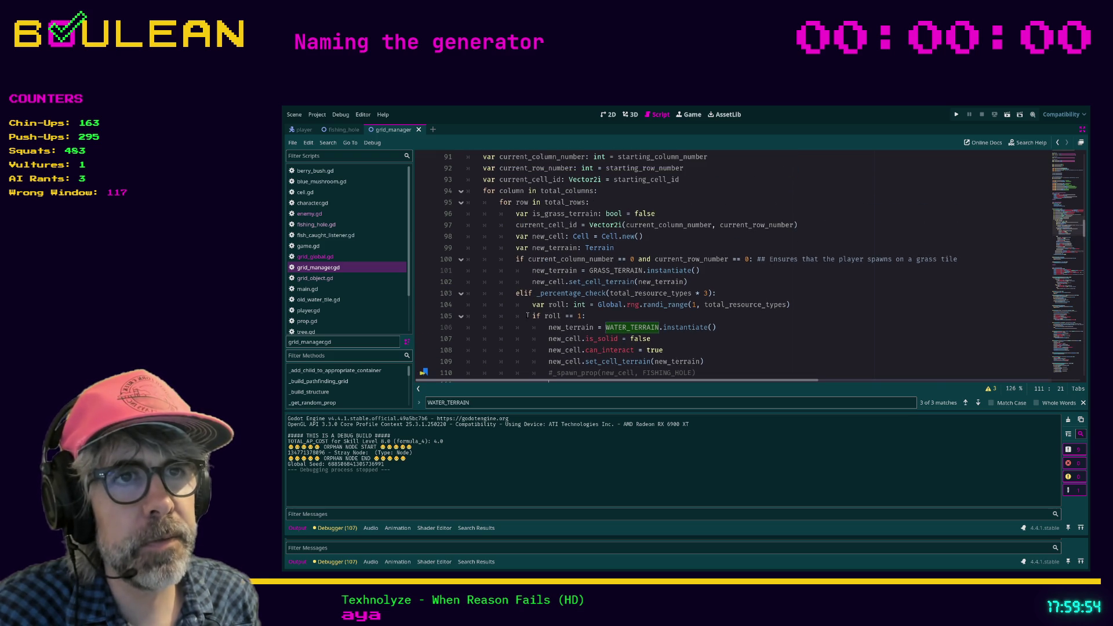
scroll(517, 311, down, 3)
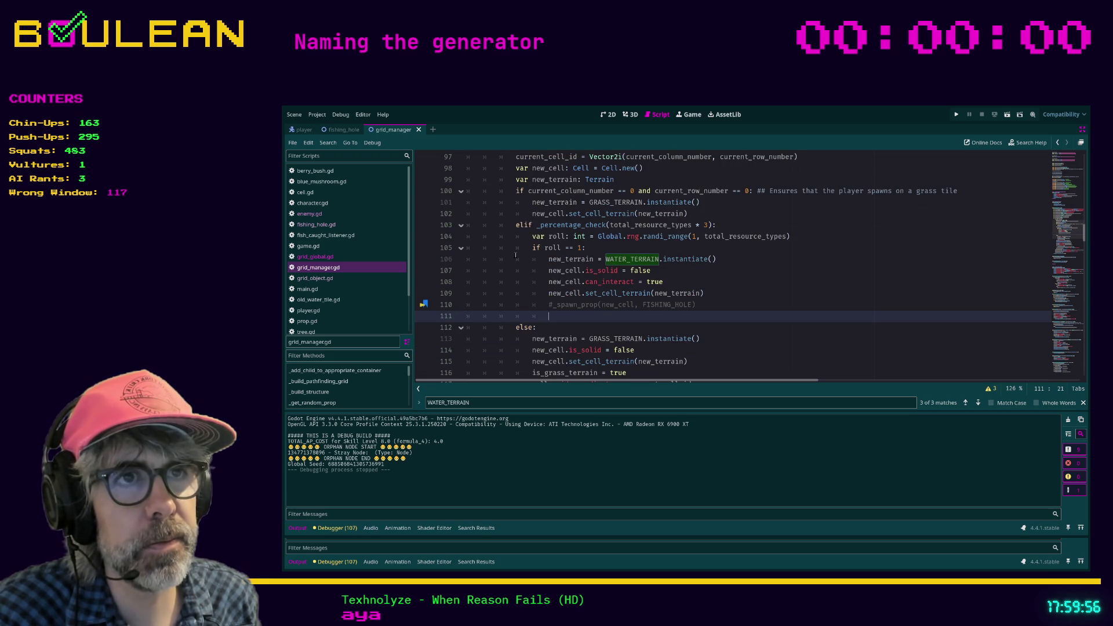
click(553, 305)
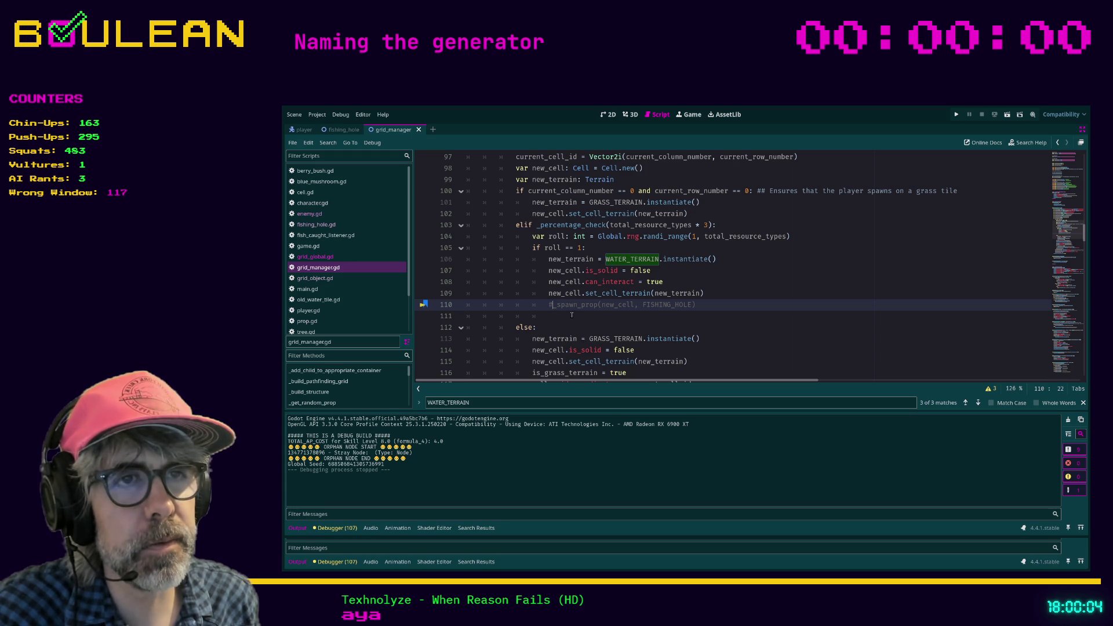
key(BackSpace)
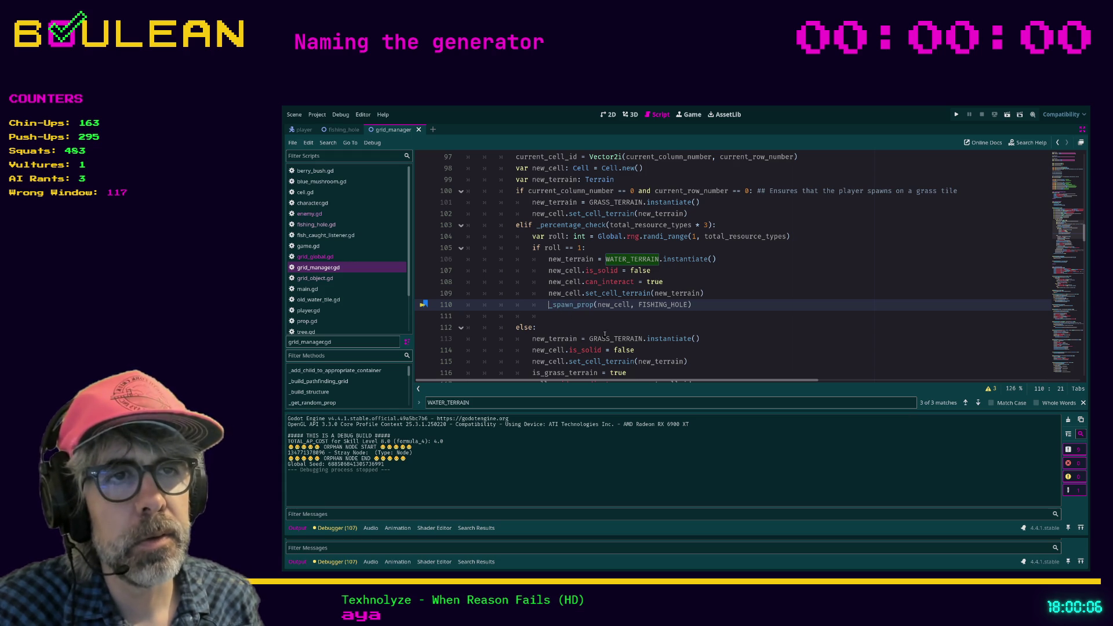
ctrl+click(576, 306)
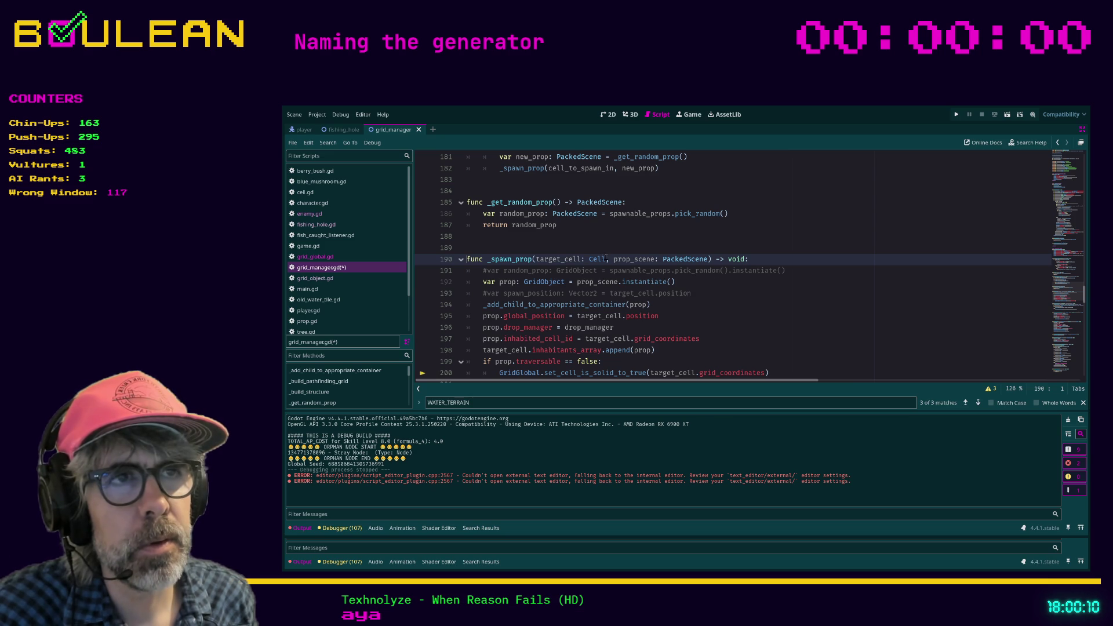
- Bookmark the _spawn_prop definition on line 190
drag(661, 259, 679, 259)
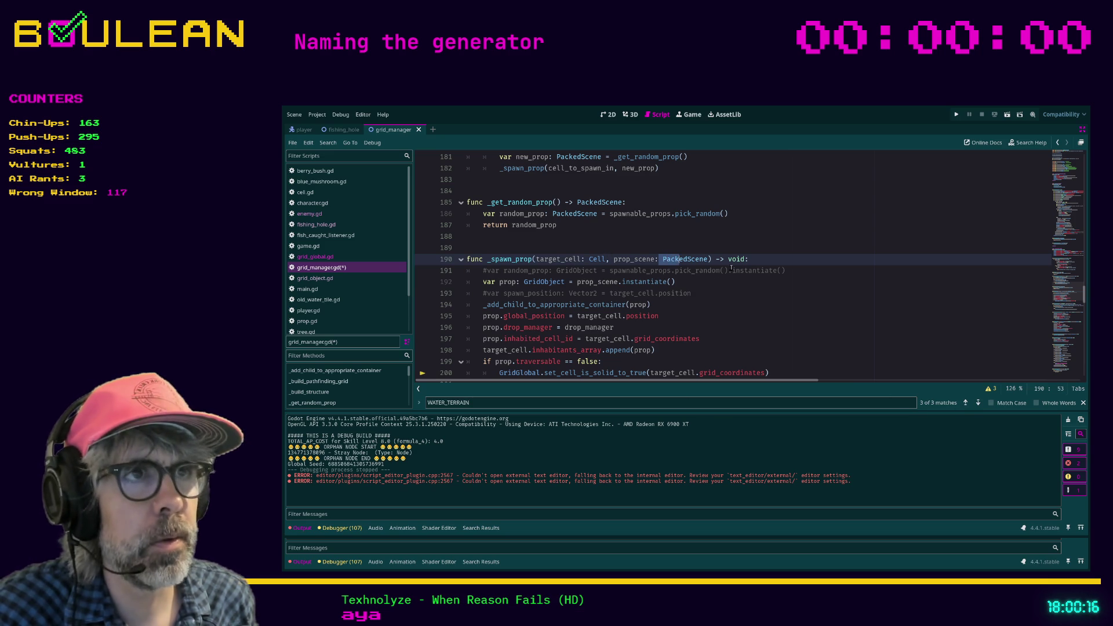
click(770, 262)
key(ctrl+alt+b)
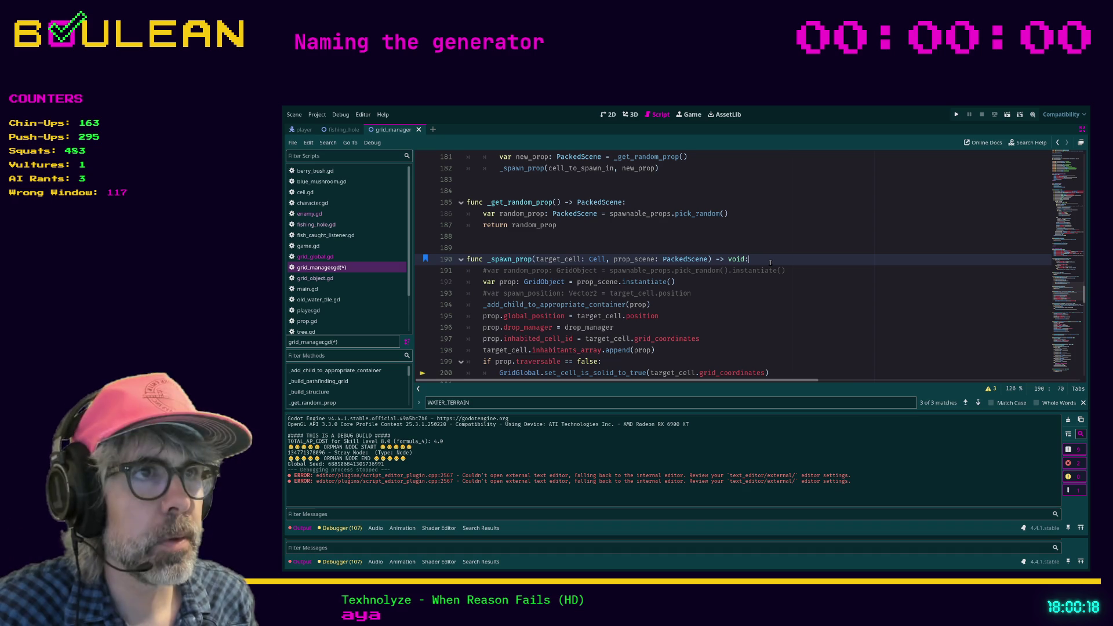
- Save the script and run the project until it breaks on the invalid '(0, 0)' key
scroll(763, 293, down, 1)
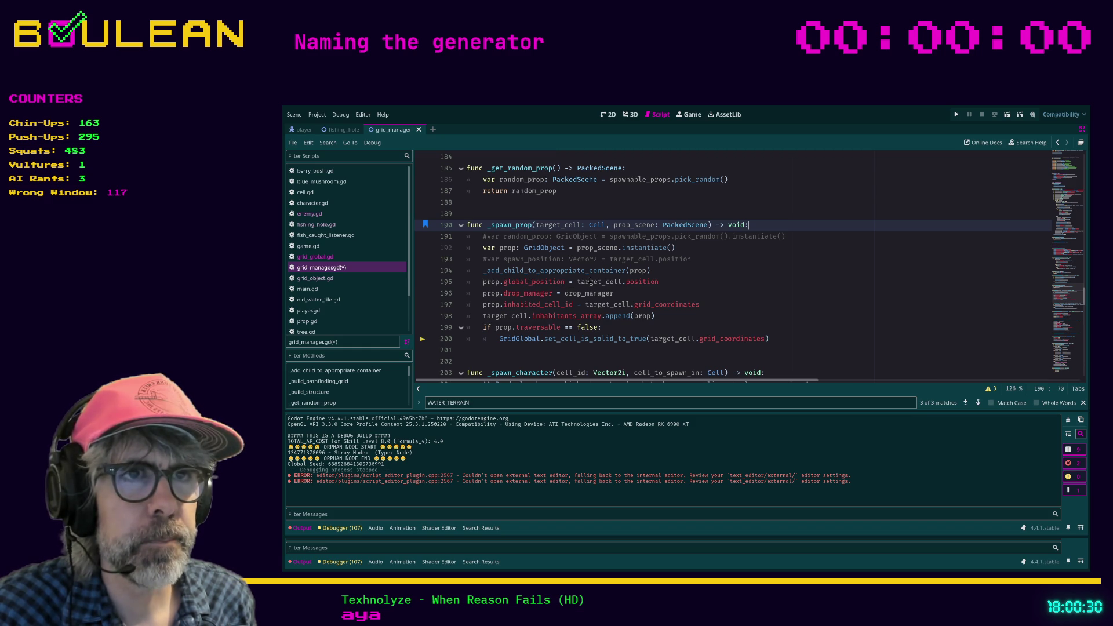
click(670, 285)
key(F5)
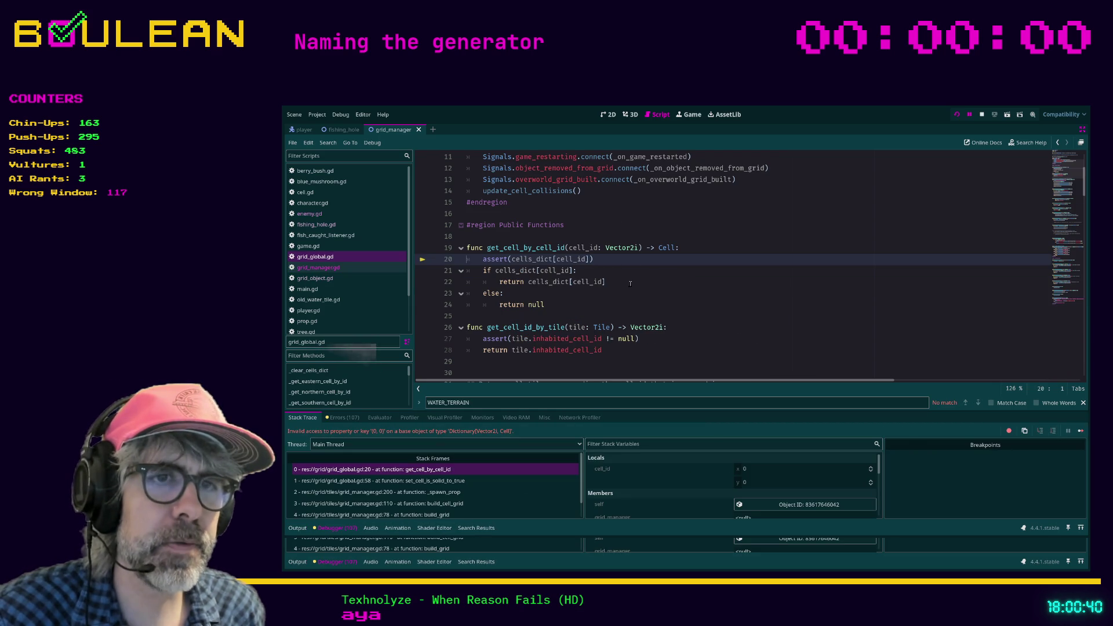
- Trace the stack frames to _spawn_prop at grid_manager line 200 and widen the script list
click(462, 483)
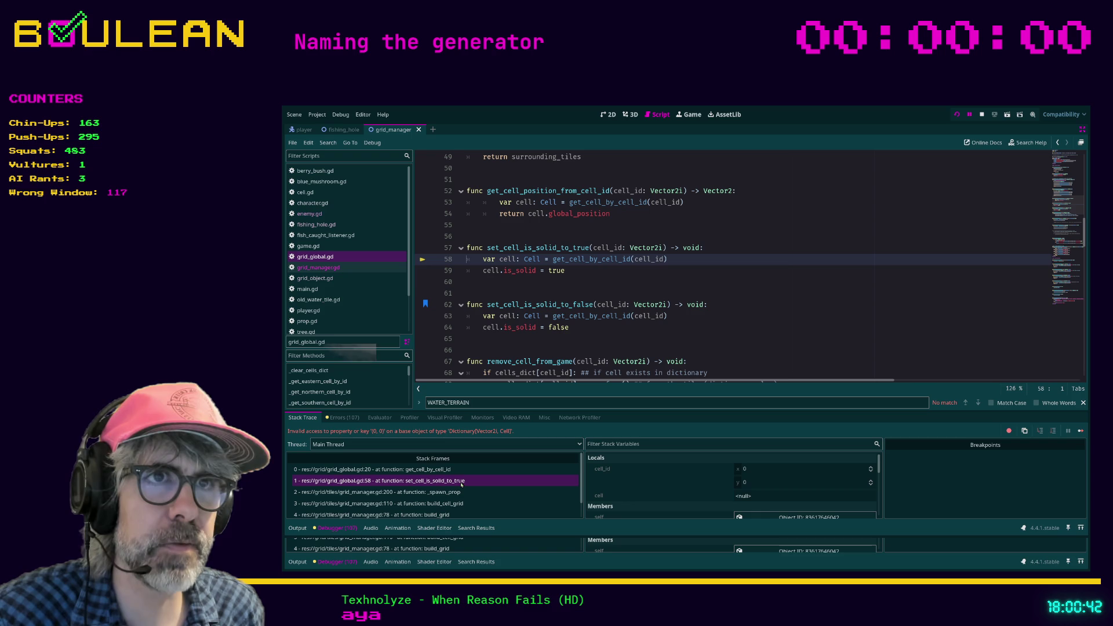
click(450, 492)
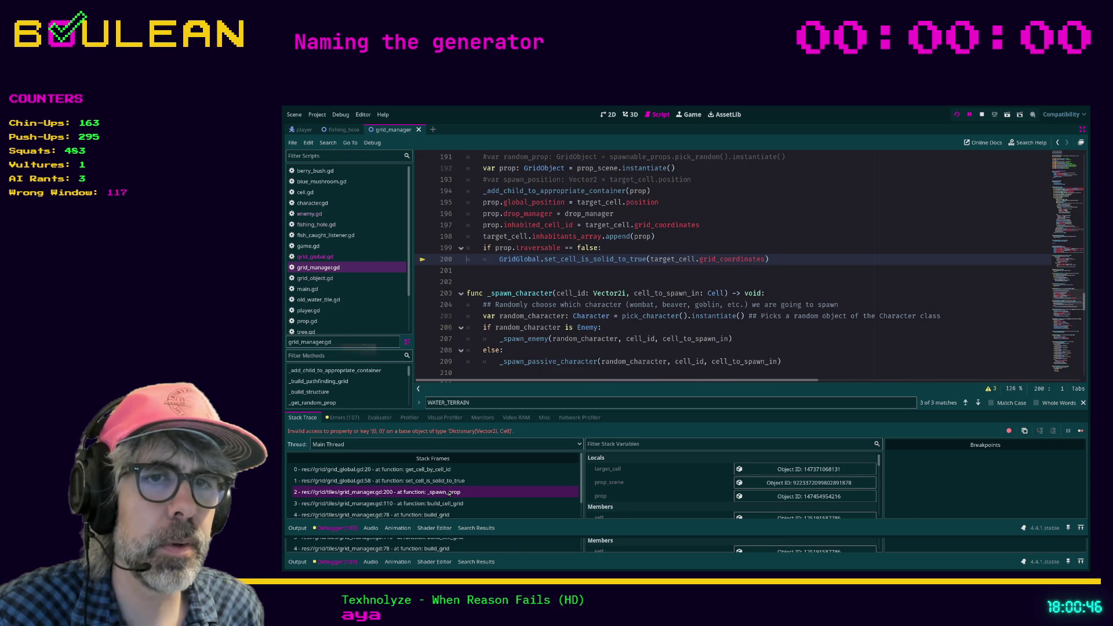
click(453, 503)
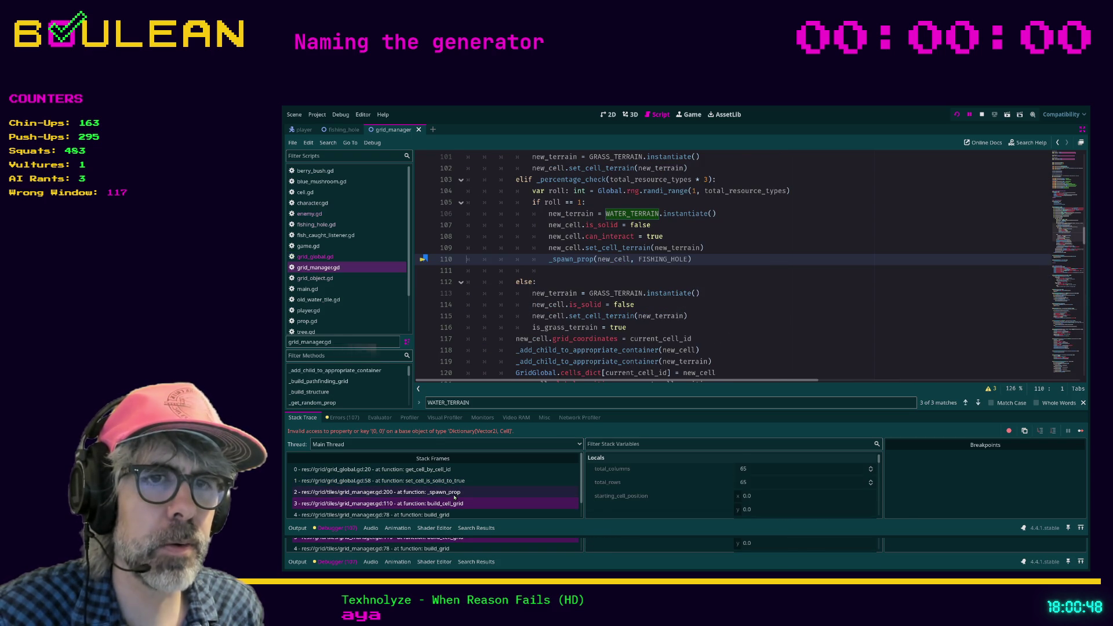
click(454, 495)
scroll(516, 297, up, 1)
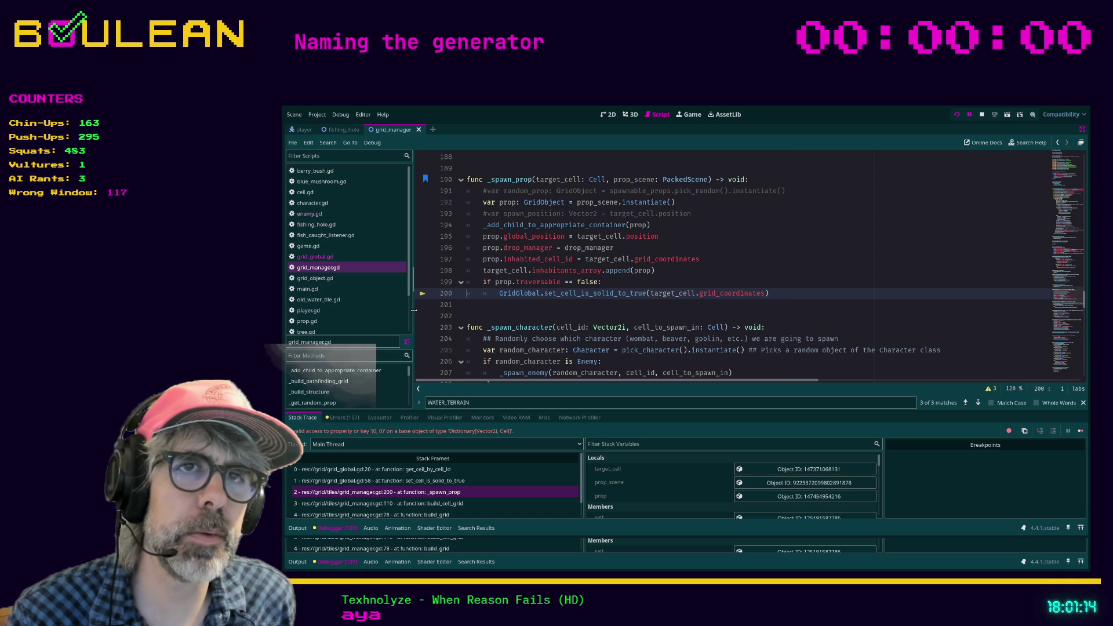
drag(413, 313, 425, 314)
click(623, 313)
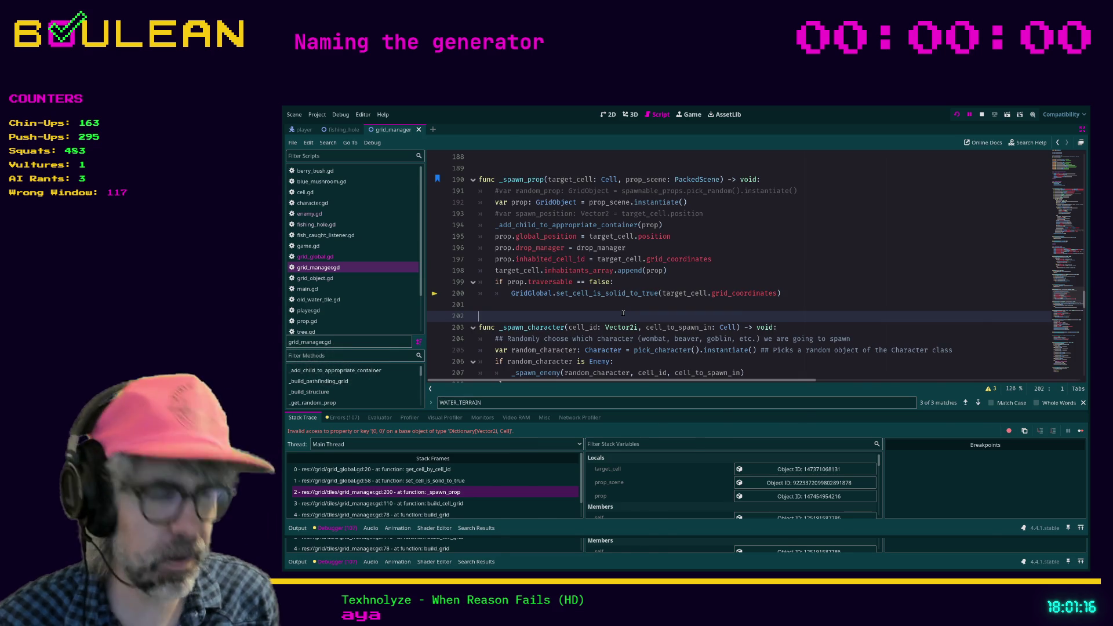
- Restore the editor panels, stop the game and enable Interactable on the fishing_hole scene
key(ctrl+shift+F11)
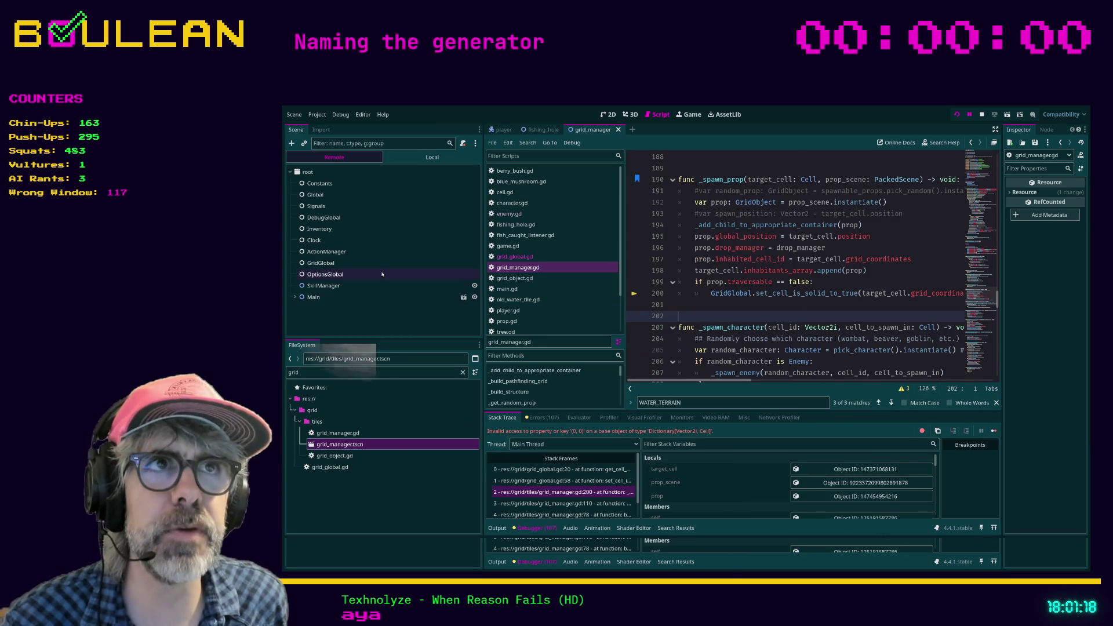
click(542, 129)
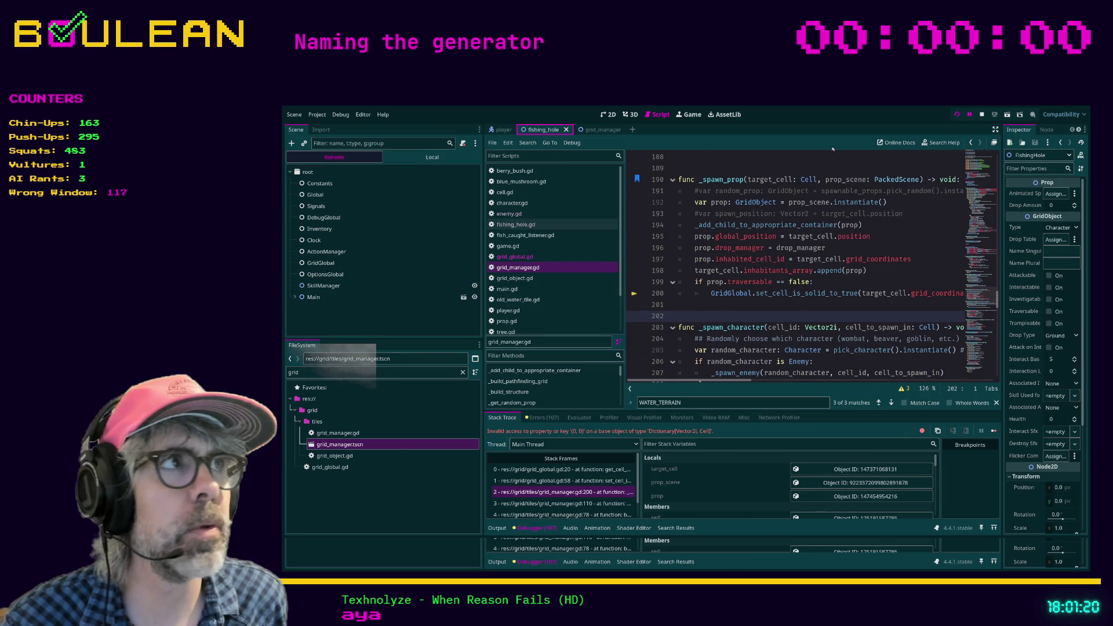
click(982, 118)
click(317, 158)
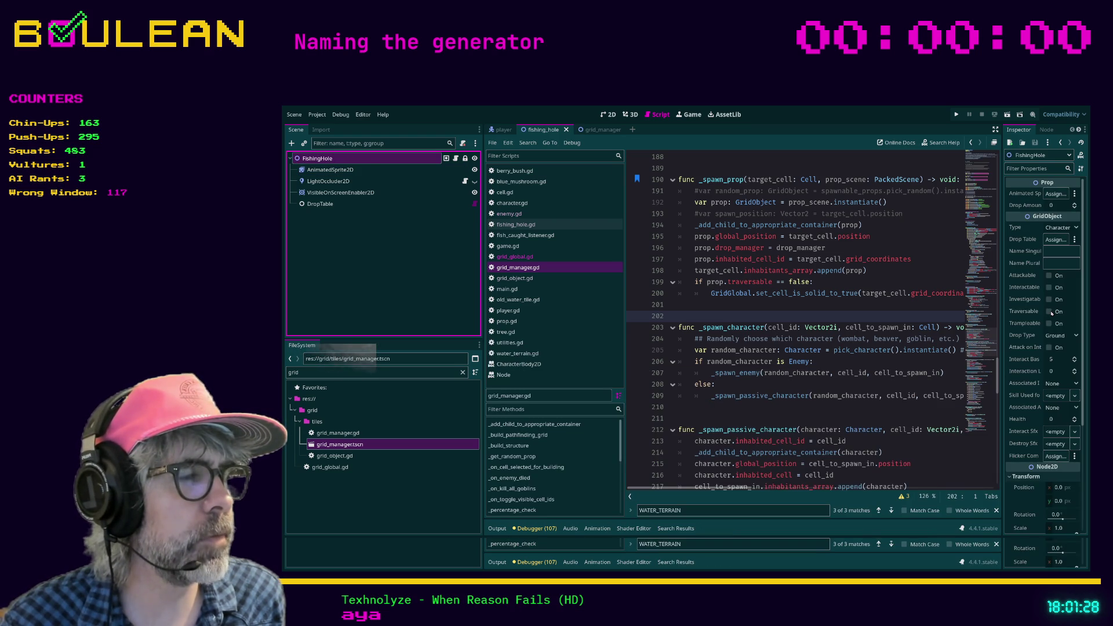
click(1049, 288)
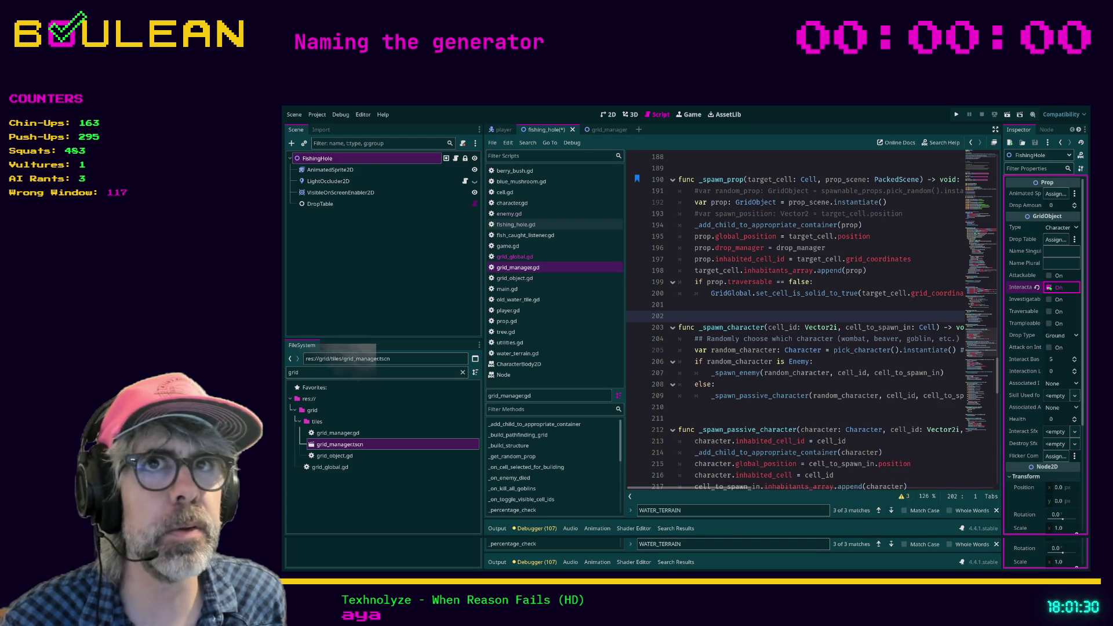
click(943, 308)
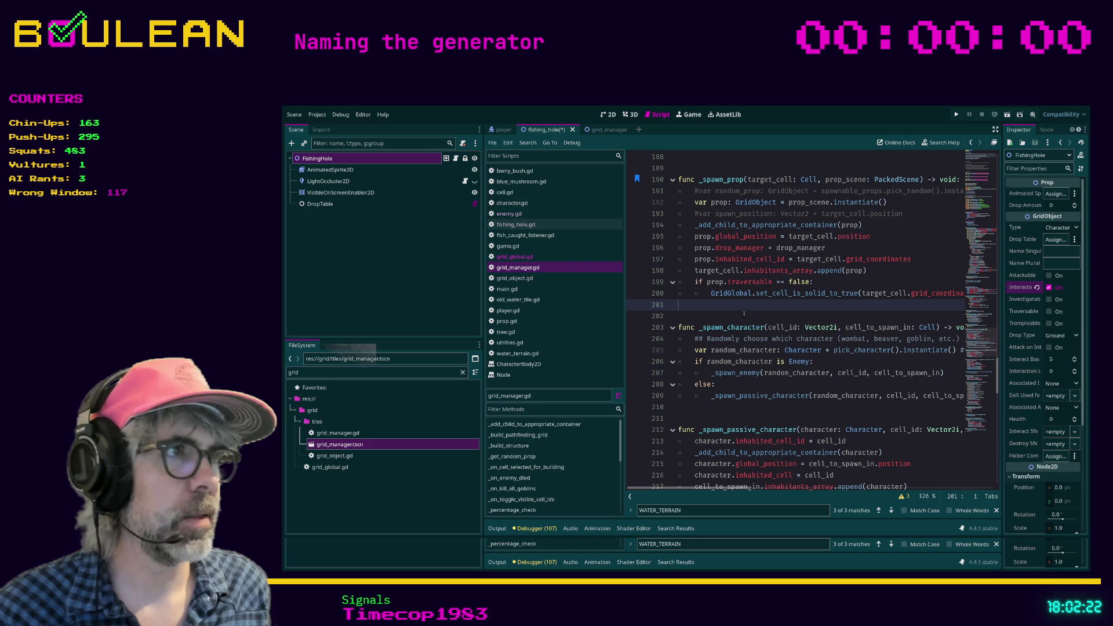
- Save the fishing hole change and run the game again to test spawning
key(ctrl+s)
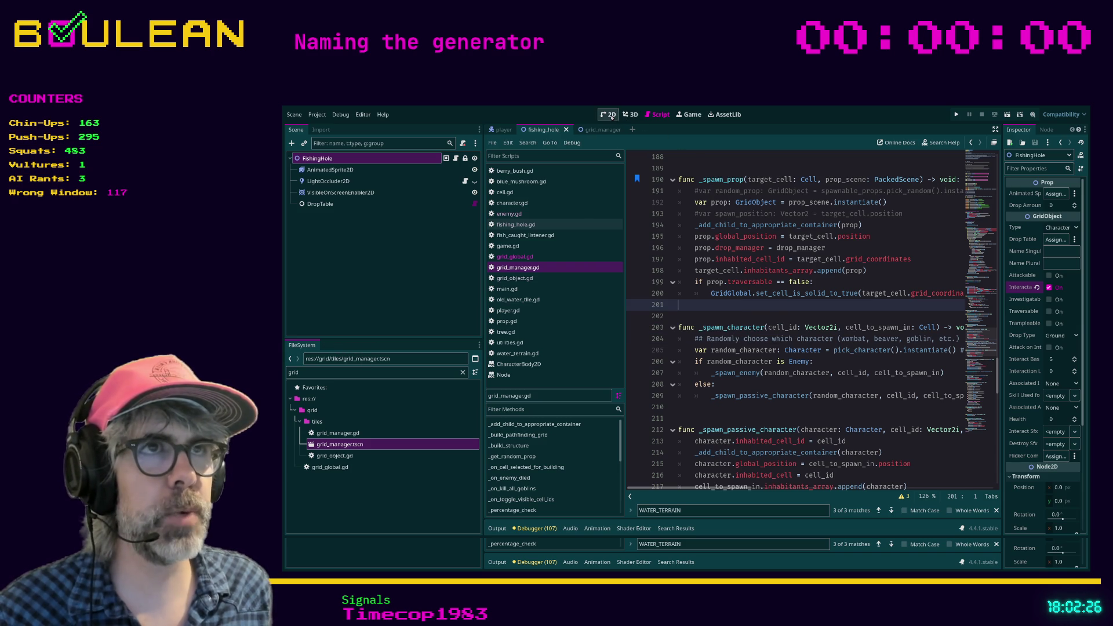
click(721, 314)
key(F5)
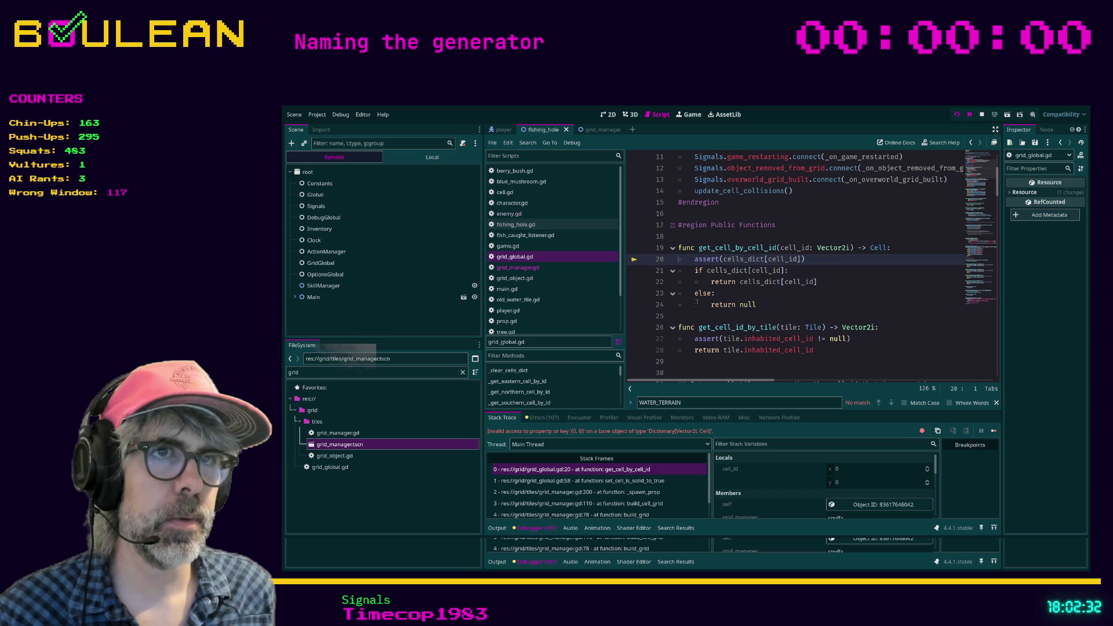
- Inspect the stack frames and show get_cell_by_cell_id full-width, failing at line 20 on key (0, 0)
click(586, 481)
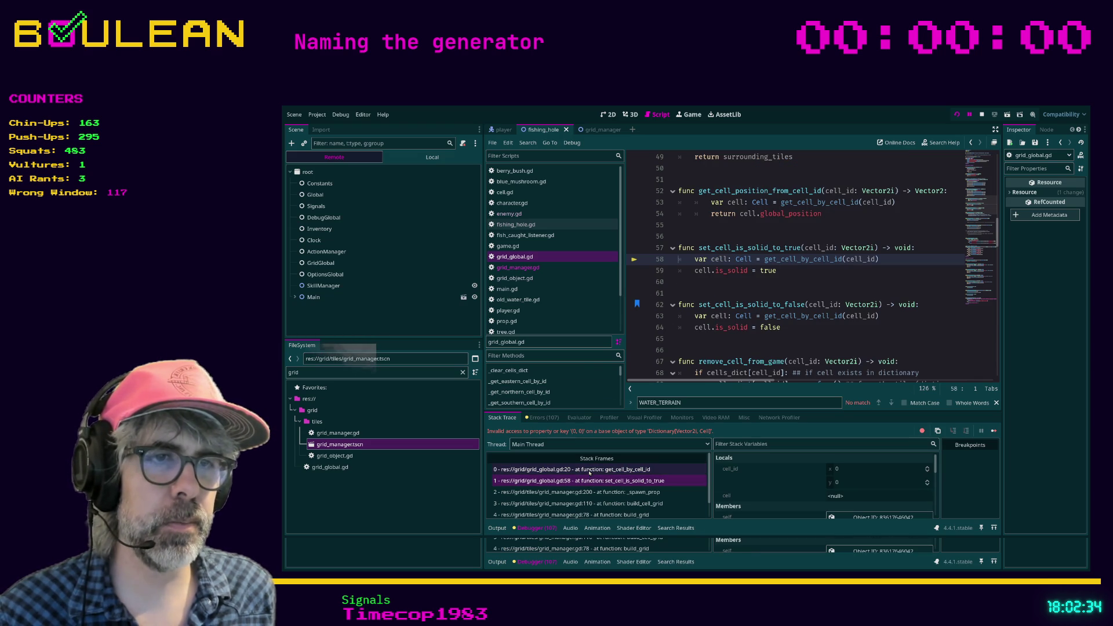
click(590, 470)
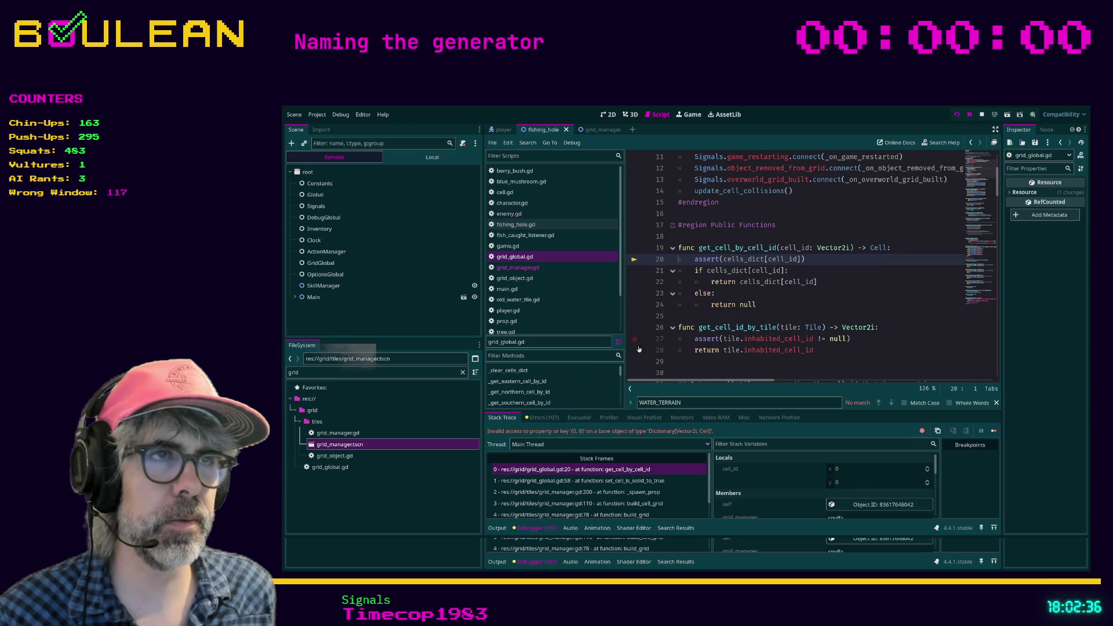
click(582, 480)
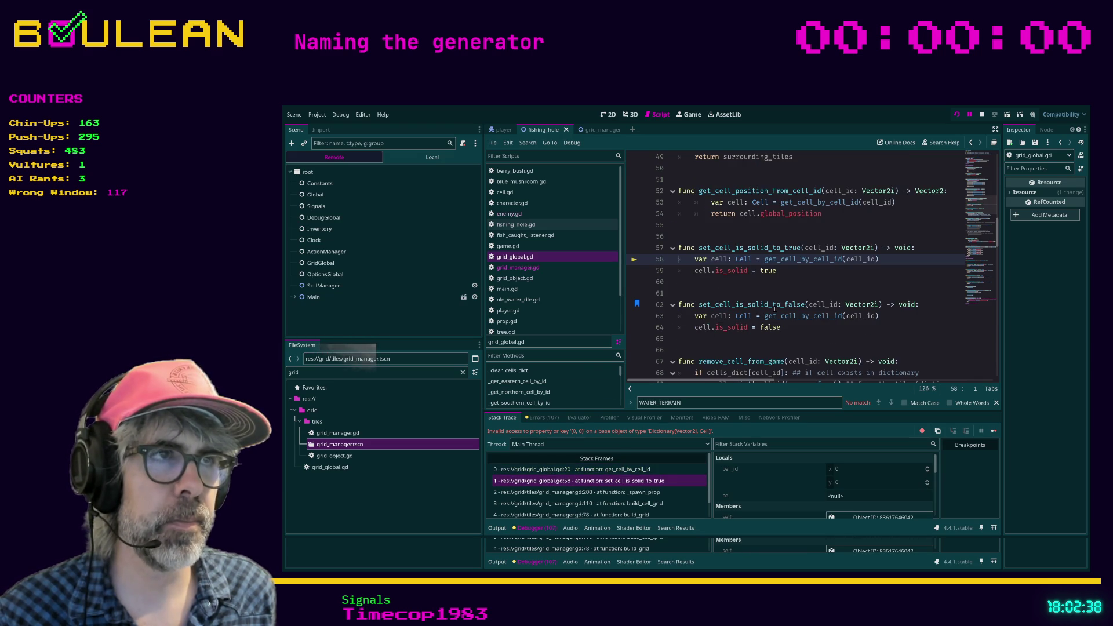
click(800, 293)
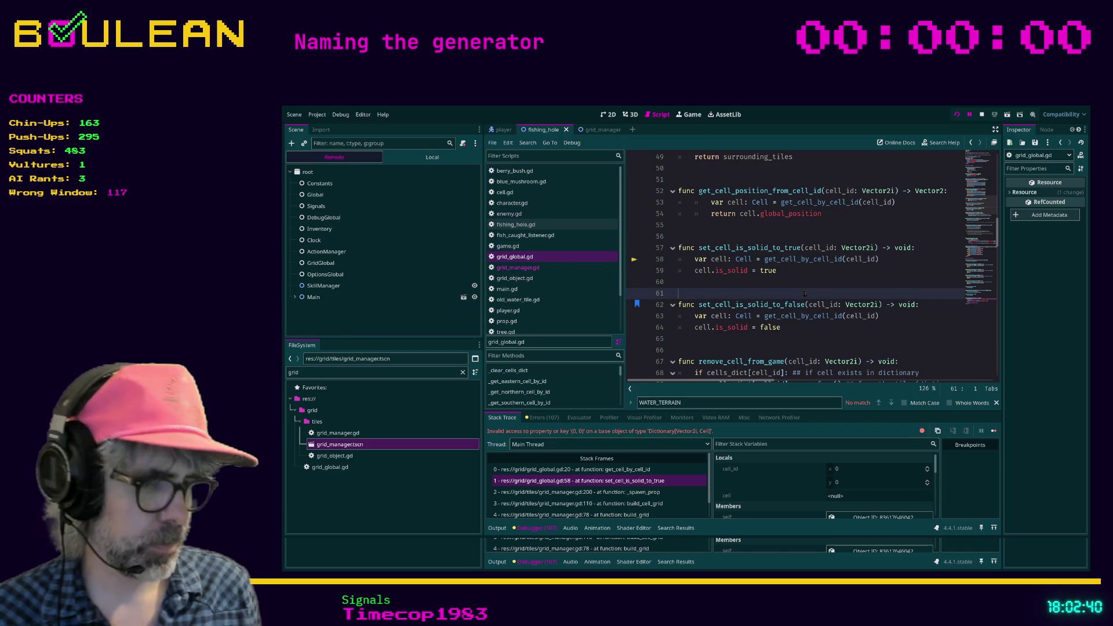
key(ctrl+shift+F11)
scroll(661, 281, up, 2)
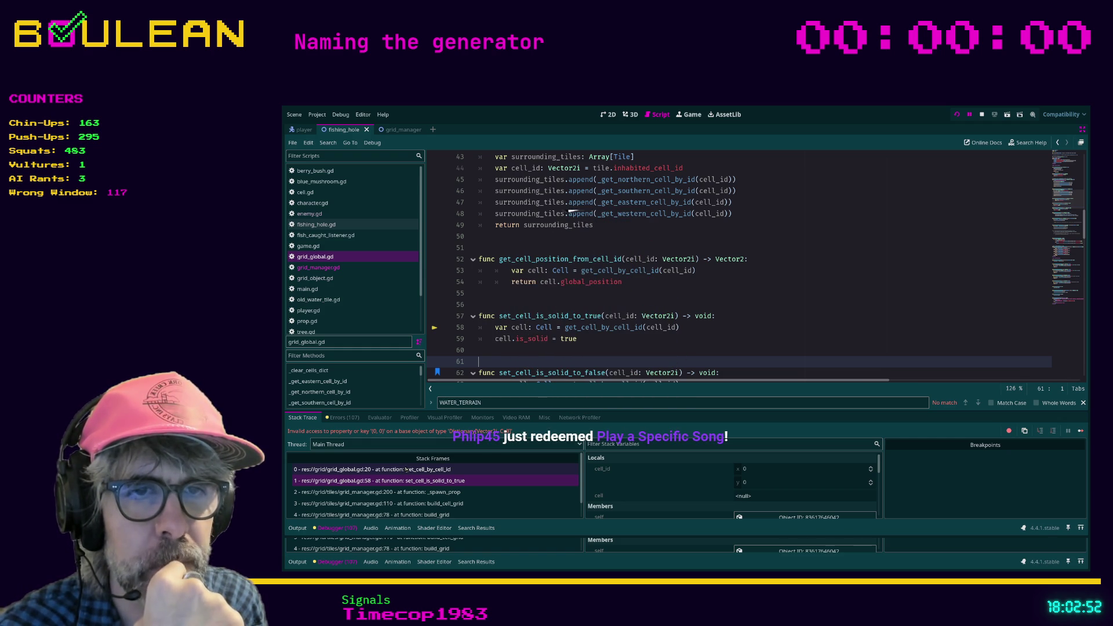
click(407, 469)
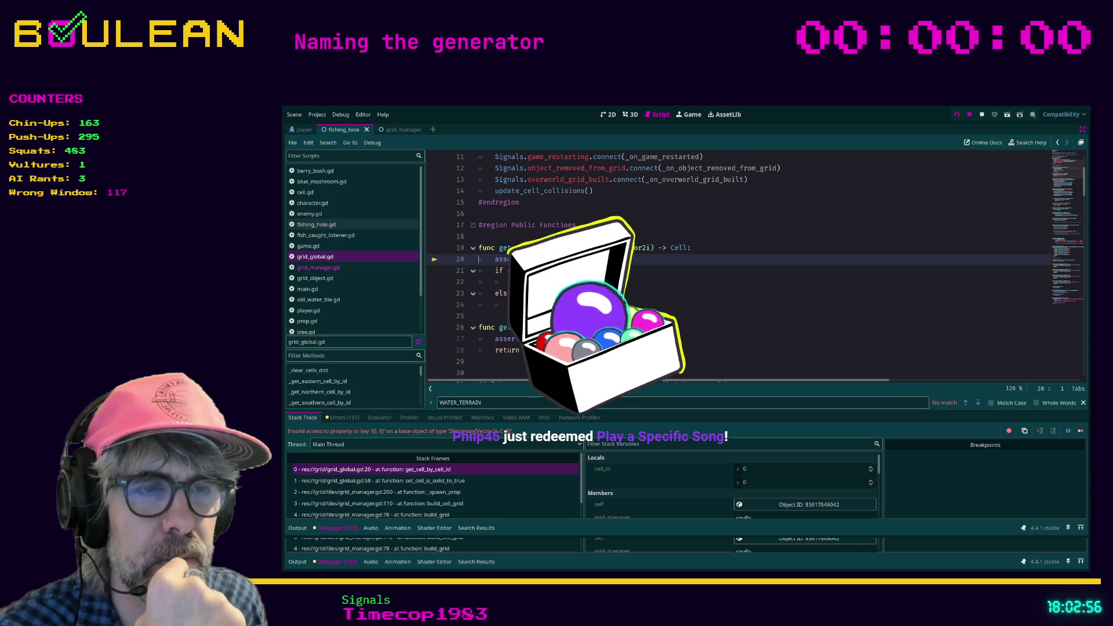
scroll(574, 326, up, 3)
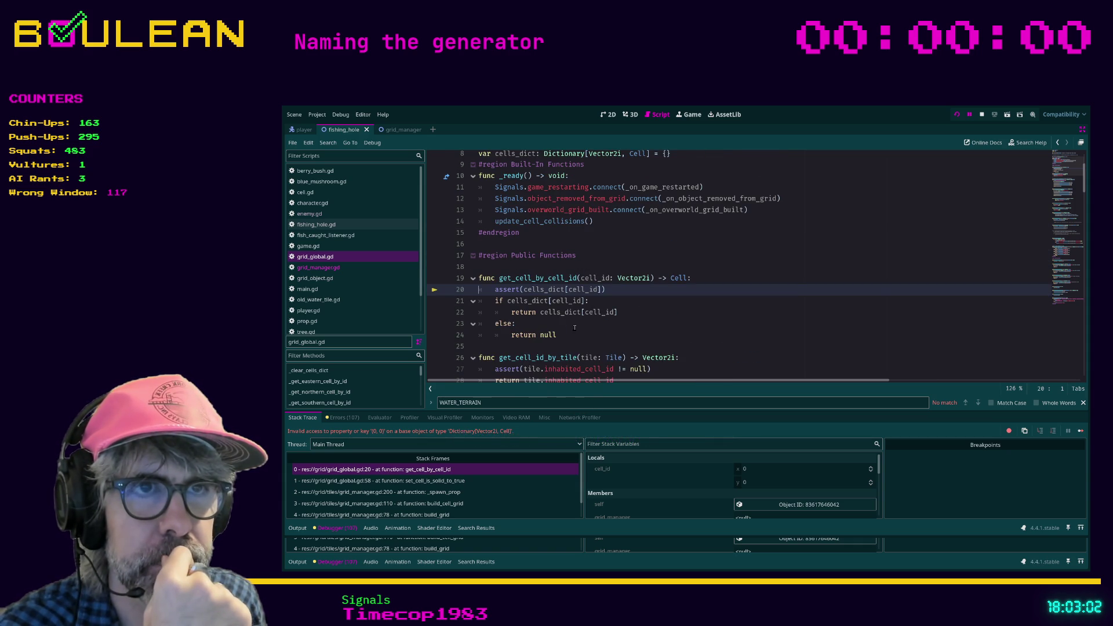
- Add print("CELL ID: " + str(cell_id)) at the top of get_cell_by_cell_id
scroll(575, 328, up, 1)
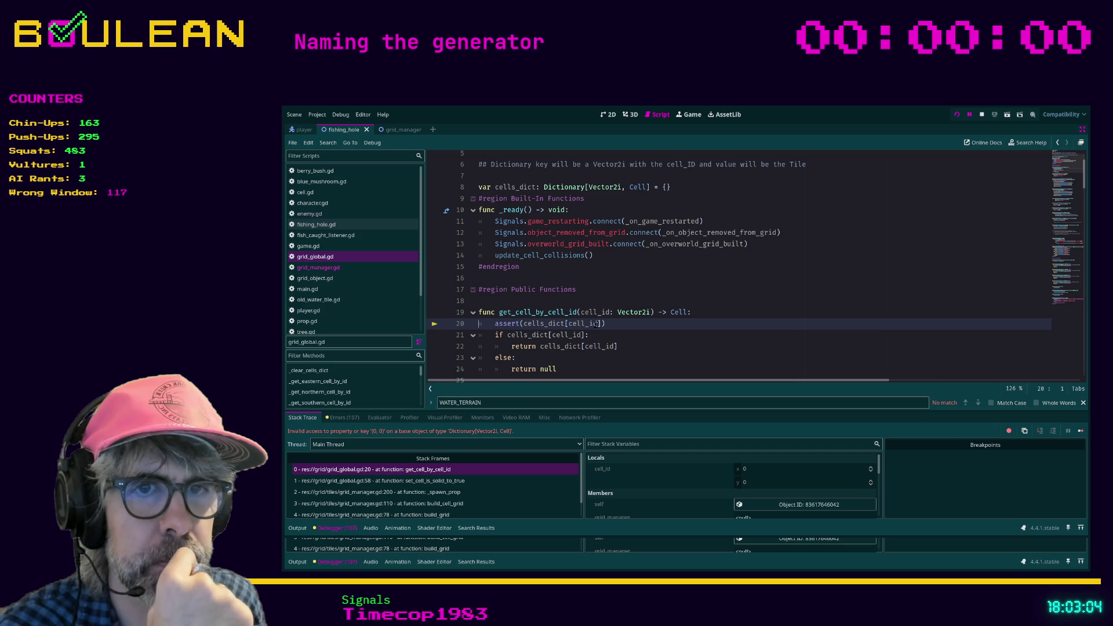
click(705, 313)
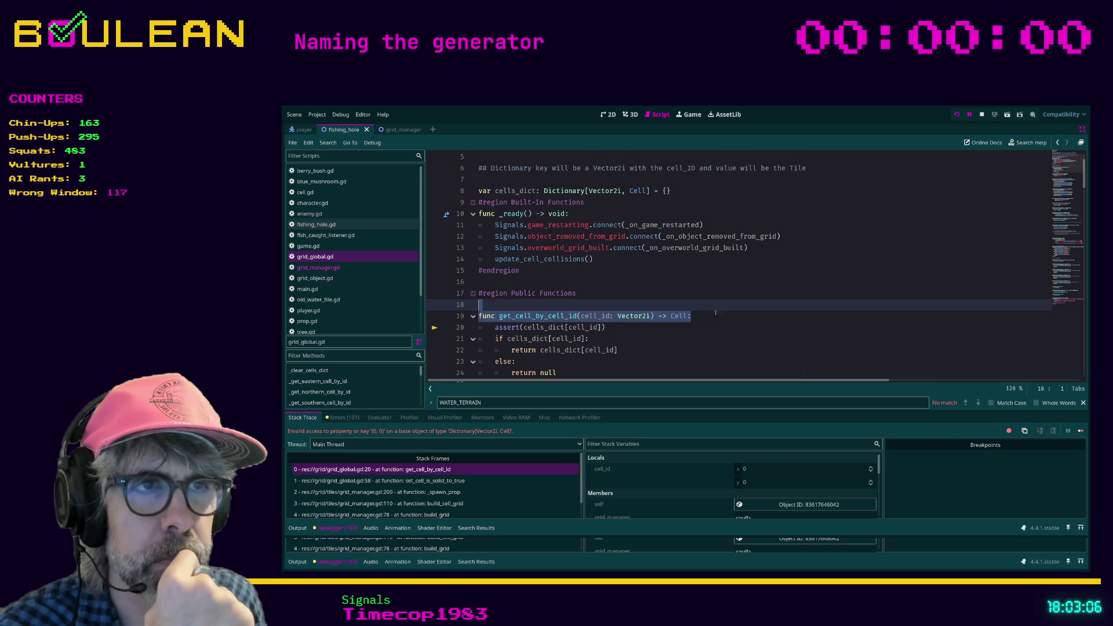
key(Return)
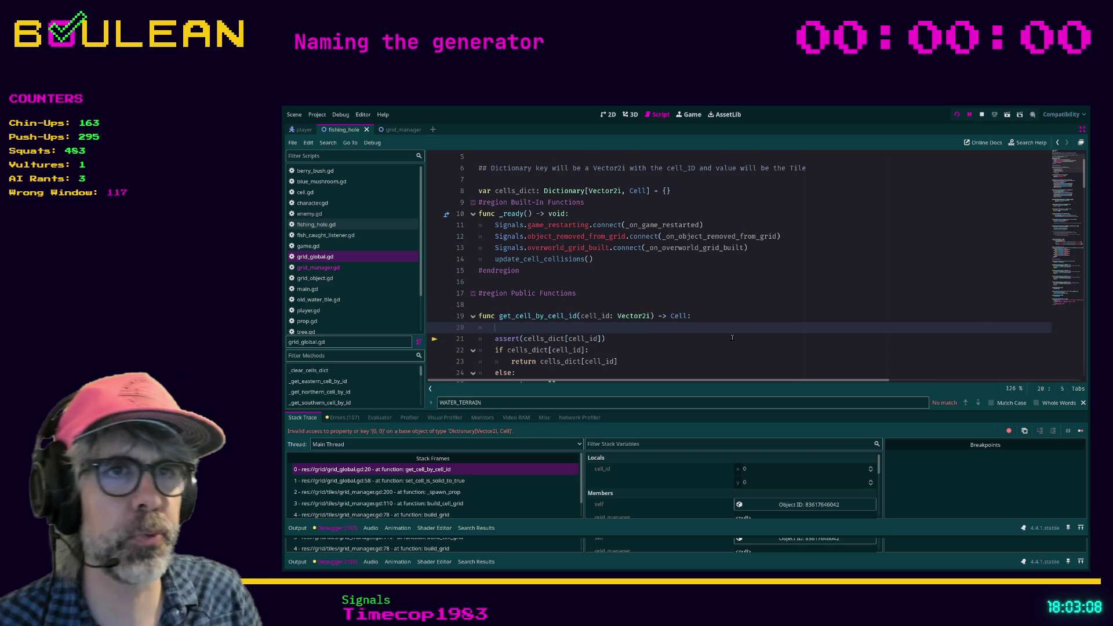
text(print()
text("CELL )
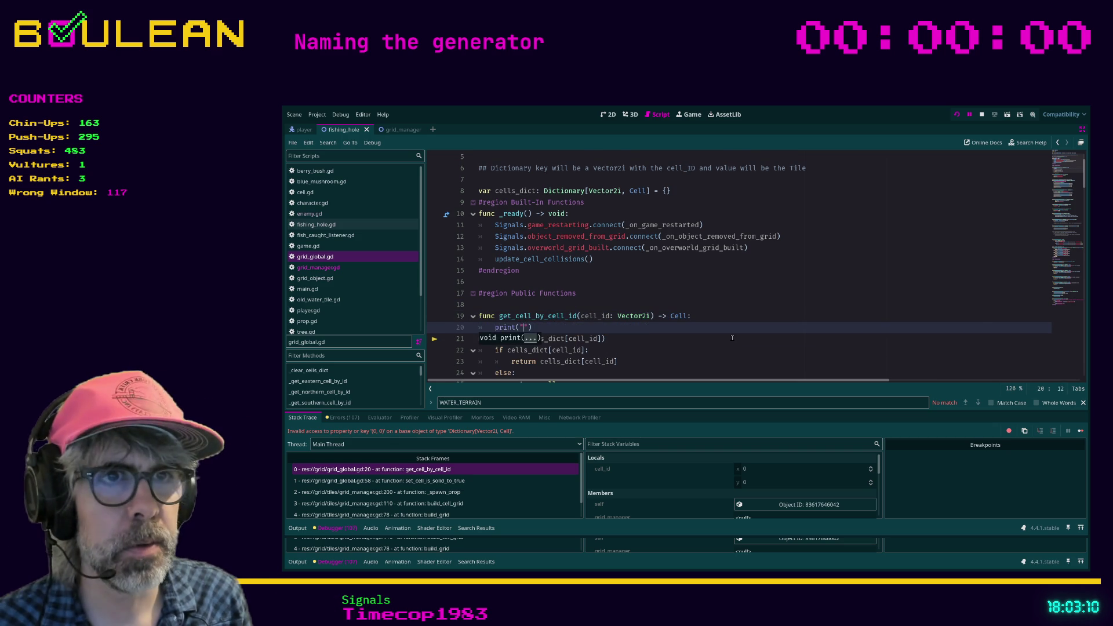
text(ID:)
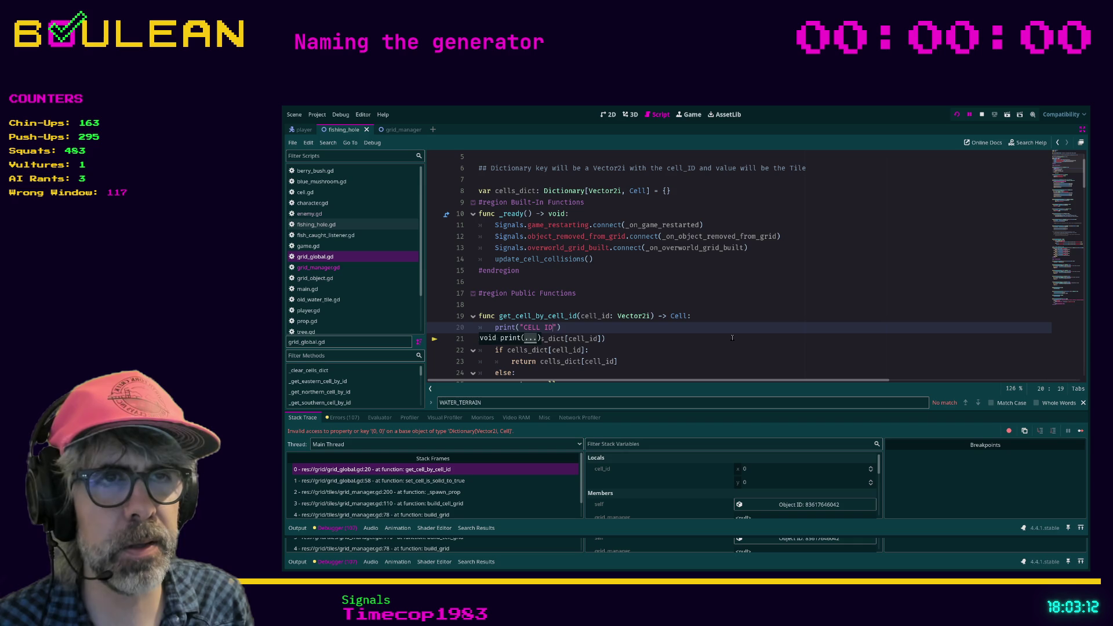
text( ")
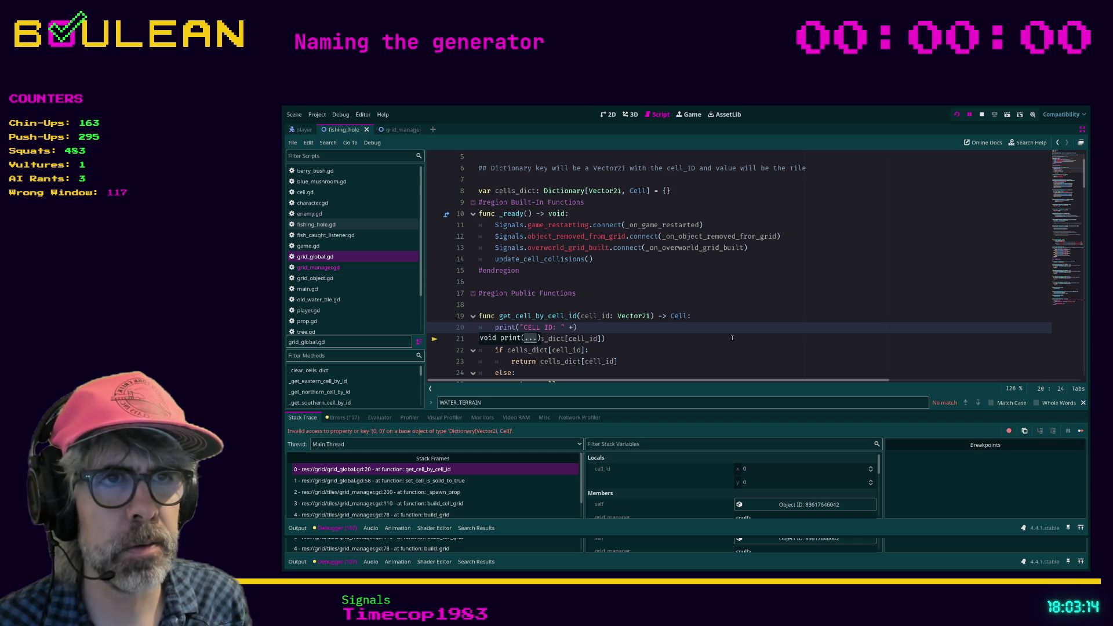
text( + str(cell_id)
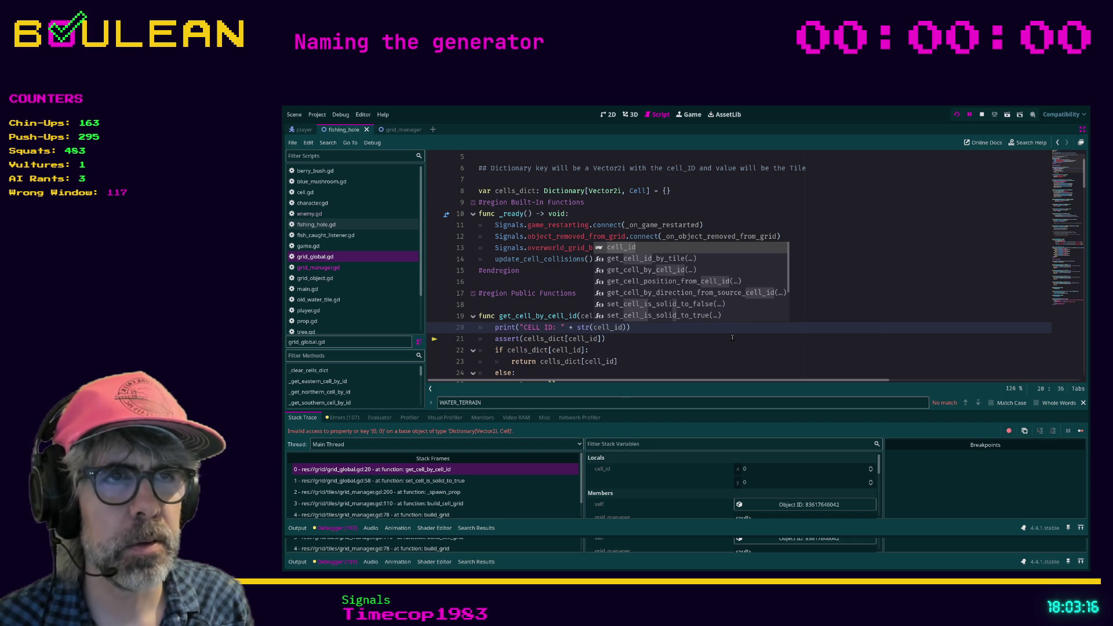
click(679, 334)
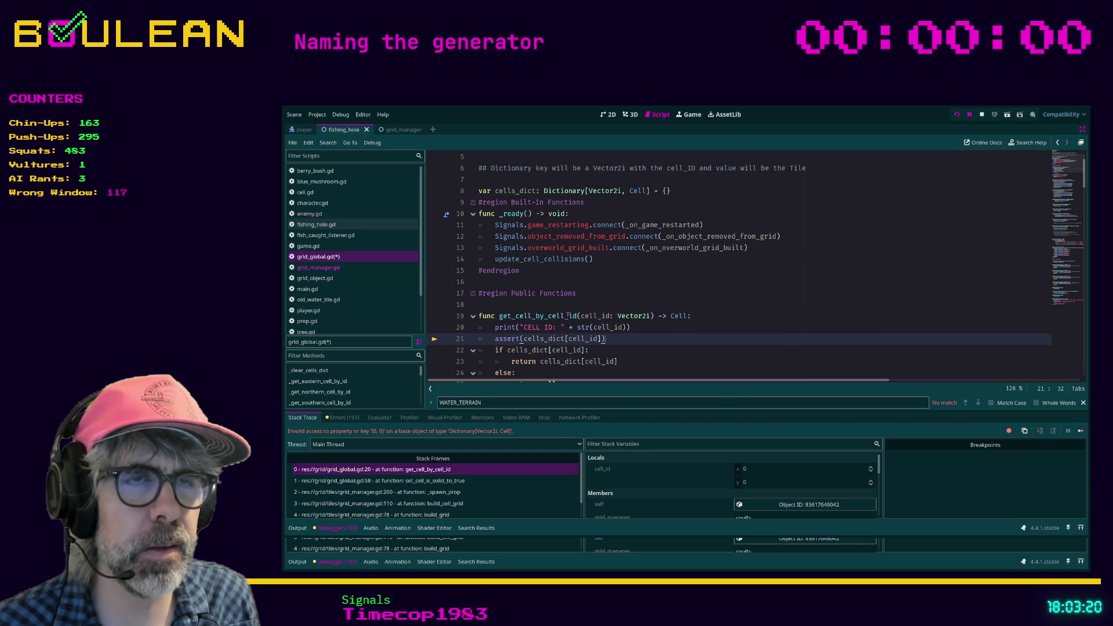
- Switch between the get_cell_by_cell_id and set_cell_is_solid_to_true stack frames, ending on line 58
click(371, 480)
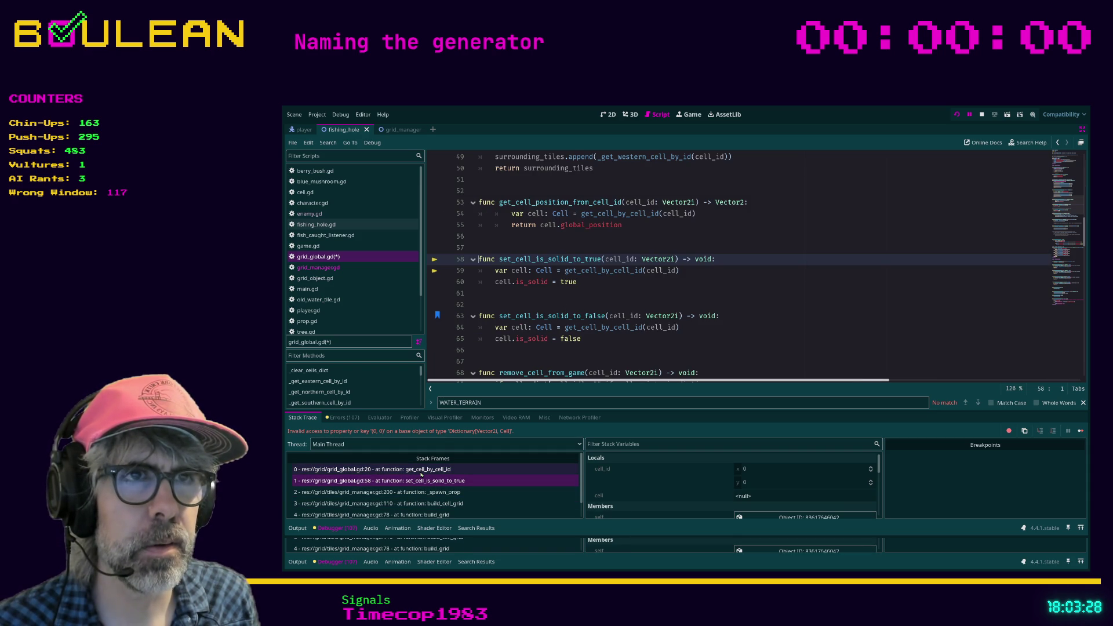
click(421, 470)
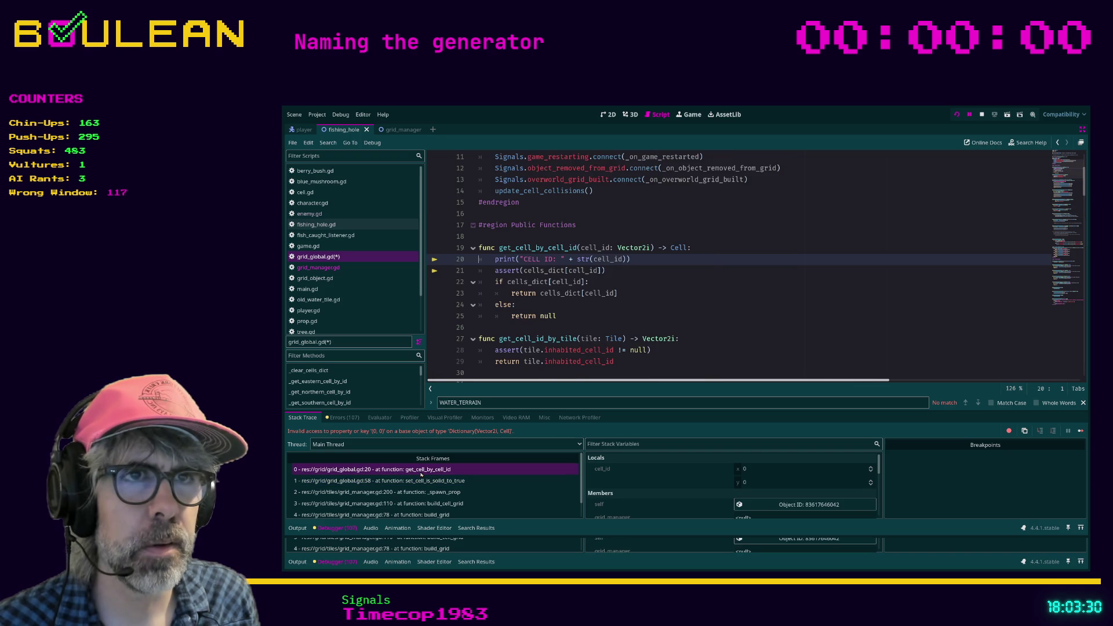
click(408, 482)
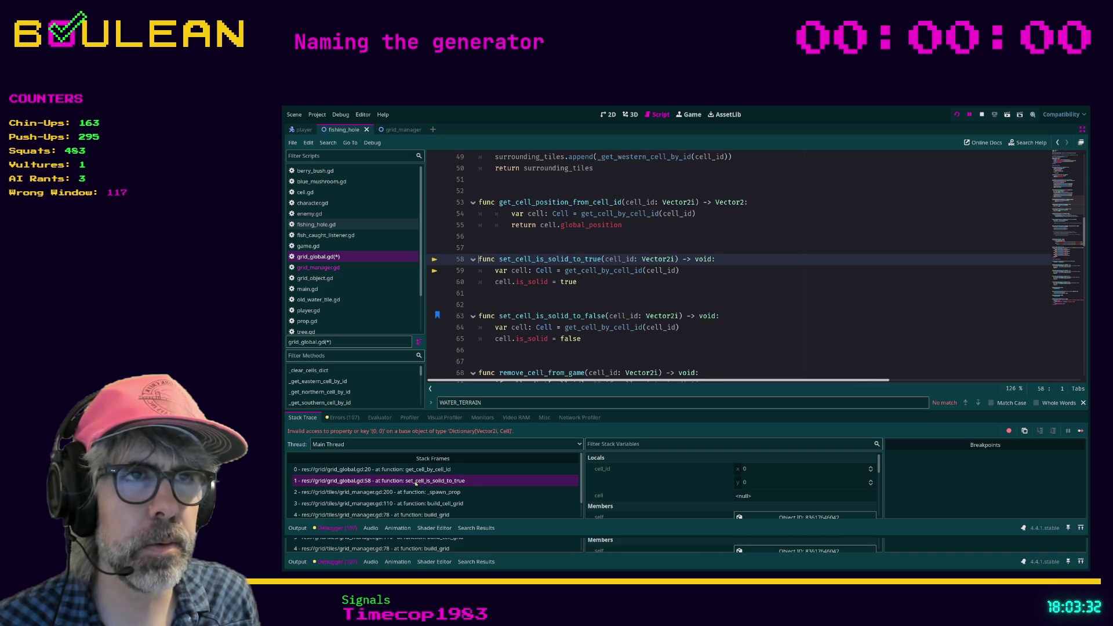